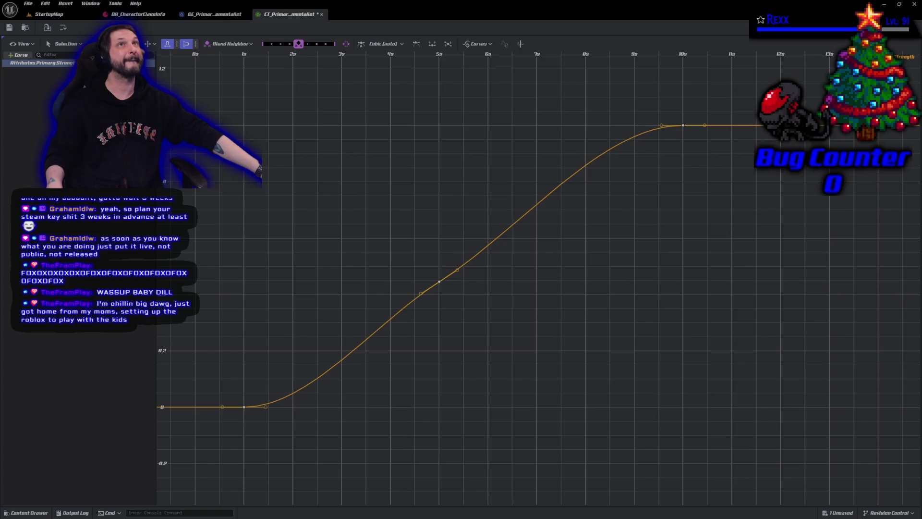
- Reshape the Strength curve's keys so it rises gradually from 0 and levels off around 15s
drag(834, 251, 679, 269)
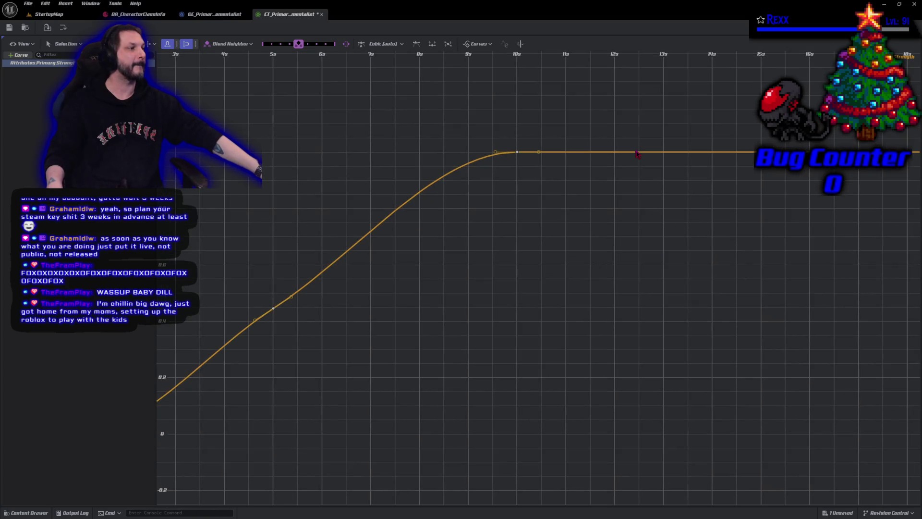
right_click(637, 154)
click(649, 170)
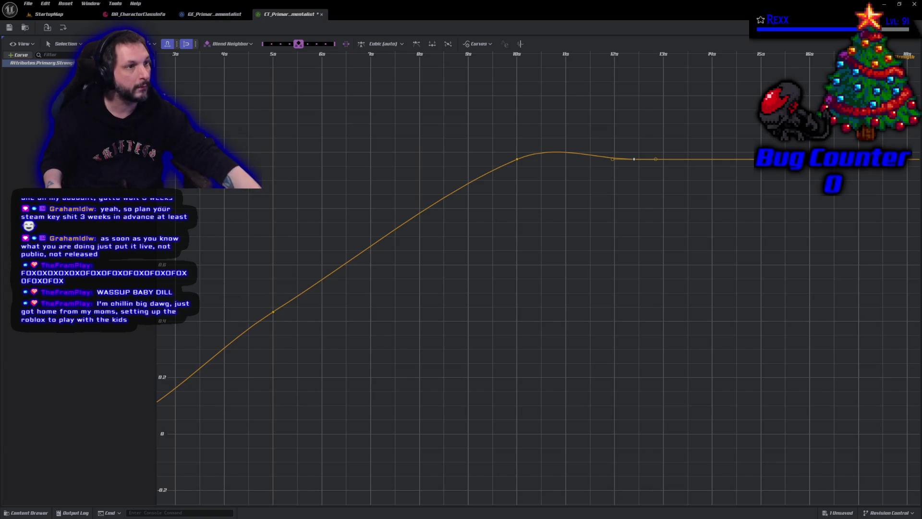
key(Delete)
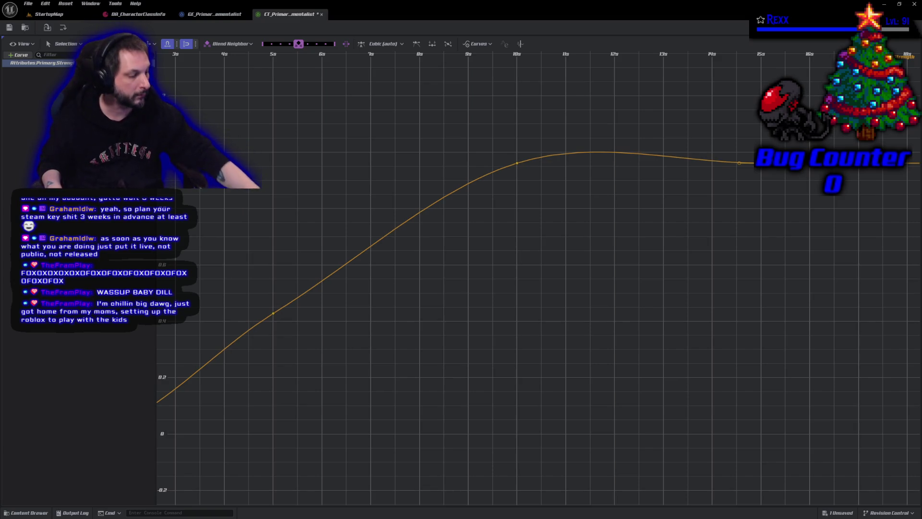
key(ctrl+z)
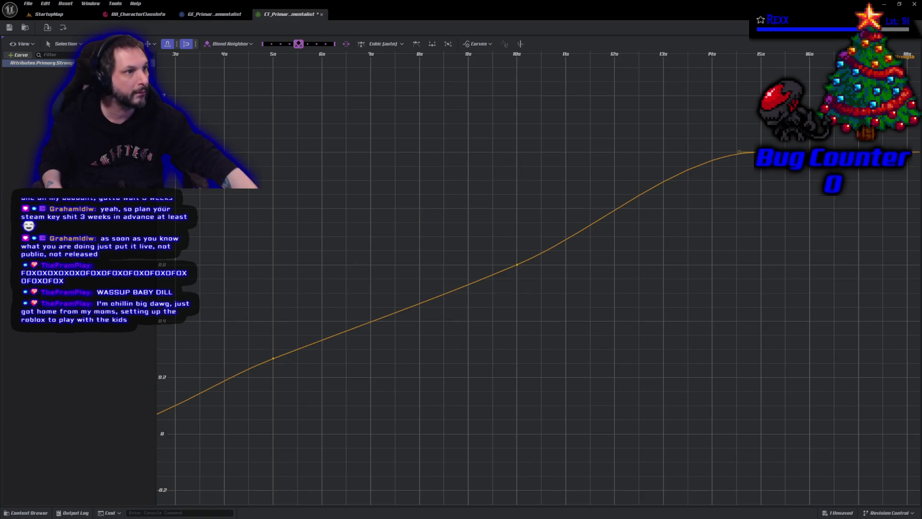
- Save the curve table and frame the whole Strength curve in view
key(ctrl+s)
key(f)
scroll(432, 366, up, 2)
drag(466, 338, 479, 331)
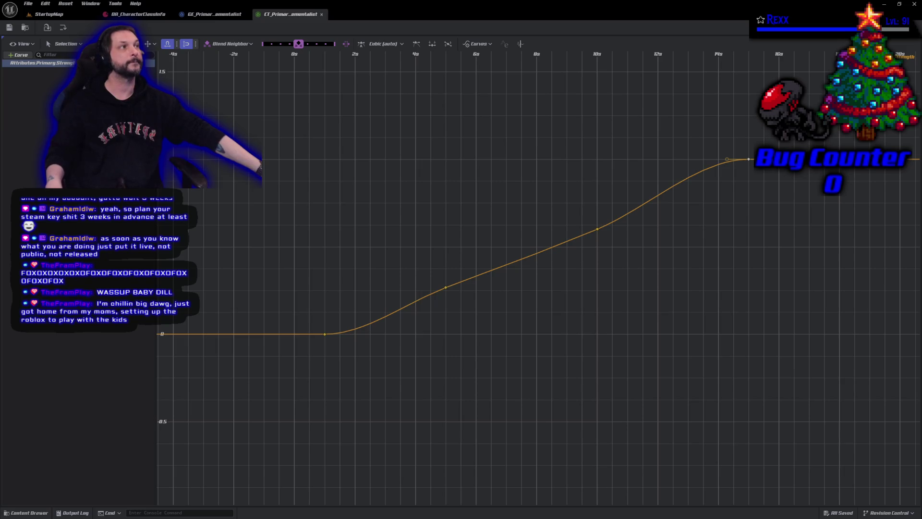
- Give the box-selected Strength keys and the 10s key Auto tangents
scroll(215, 276, down, 1)
mouse_move(175, 66)
mouse_down()
mouse_move(236, 134)
mouse_move(724, 488)
mouse_move(823, 504)
mouse_up()
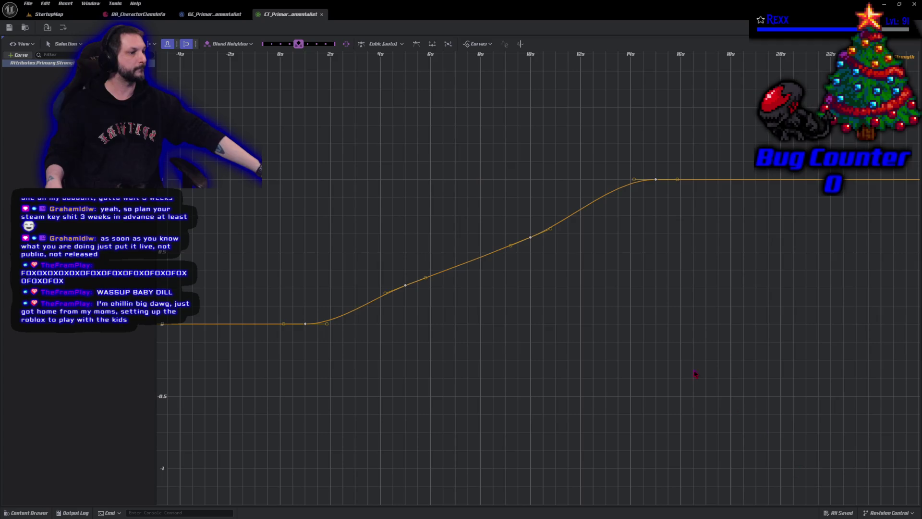
right_click(617, 221)
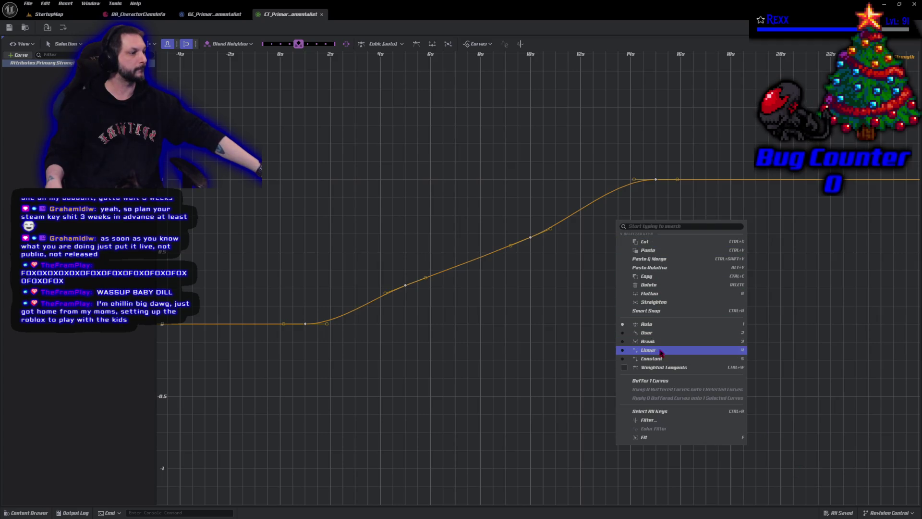
click(651, 325)
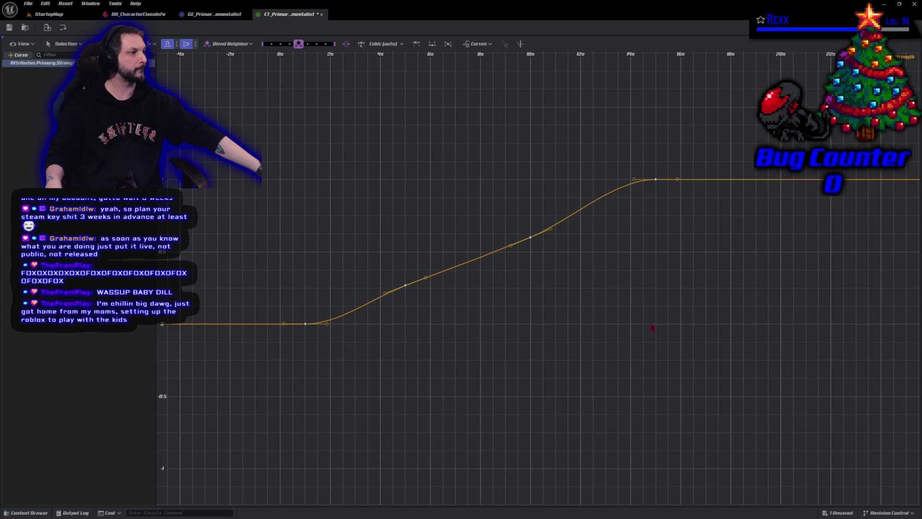
right_click(530, 239)
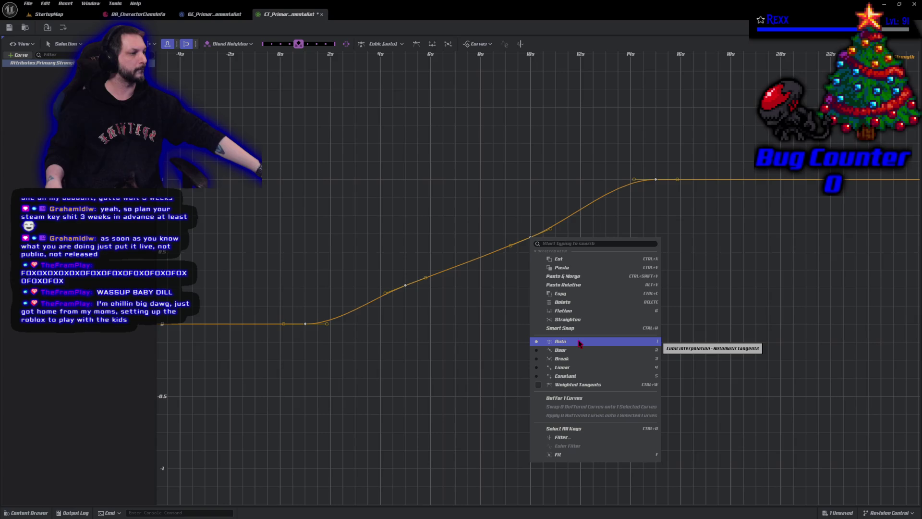
click(395, 372)
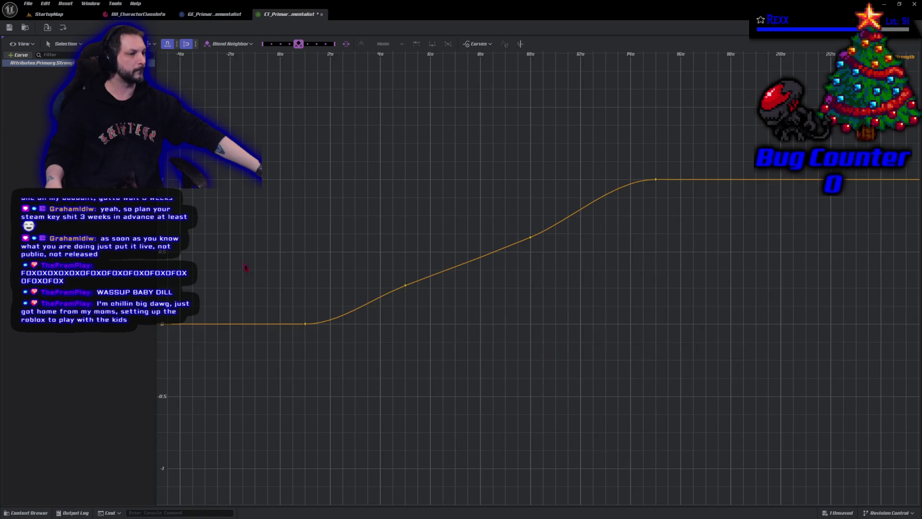
- Check the lower and middle keys of the rise, then give all Strength keys Auto tangents
drag(396, 372, 438, 405)
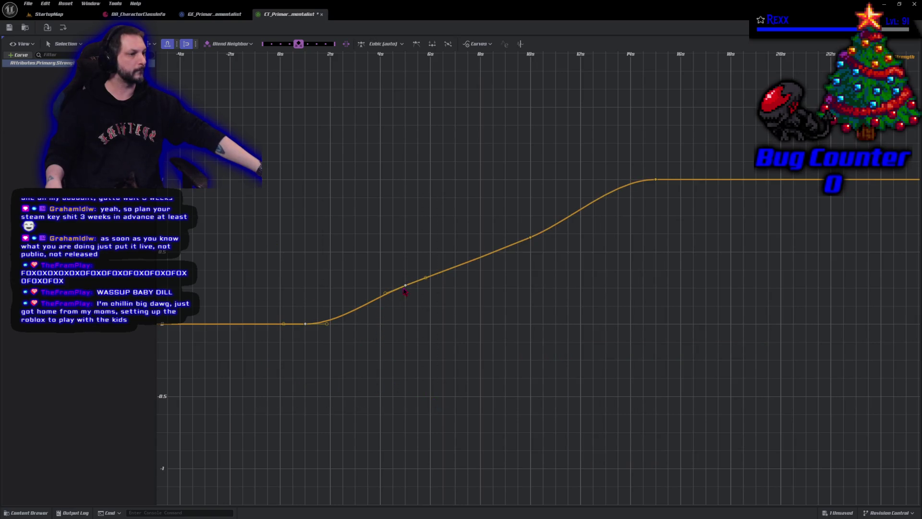
right_click(405, 287)
click(496, 208)
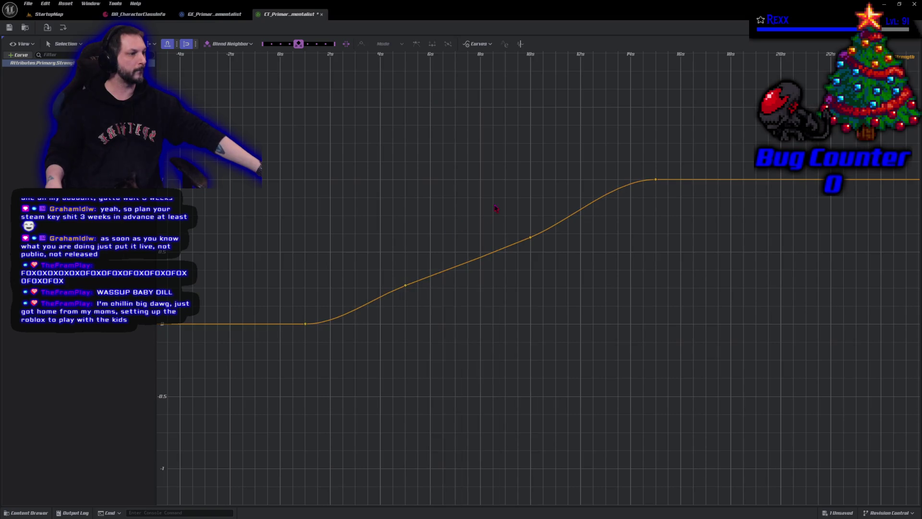
drag(390, 187, 554, 313)
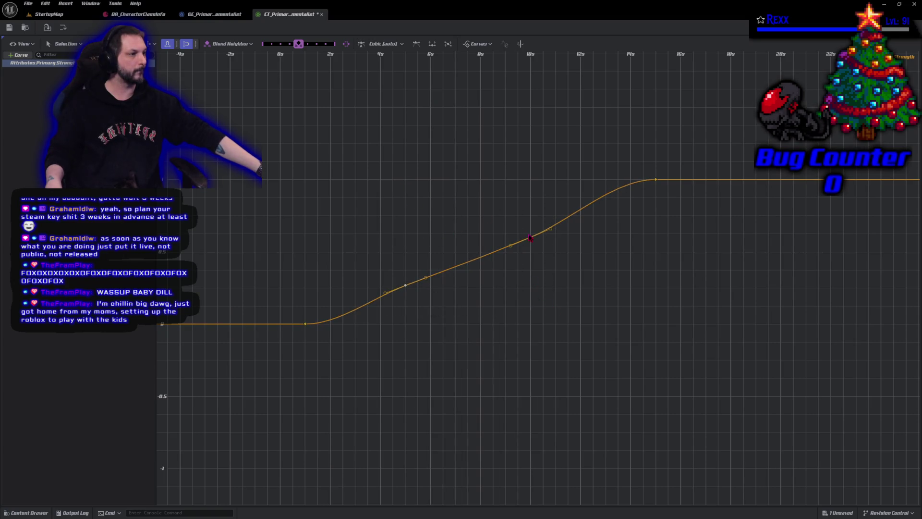
right_click(530, 238)
click(484, 197)
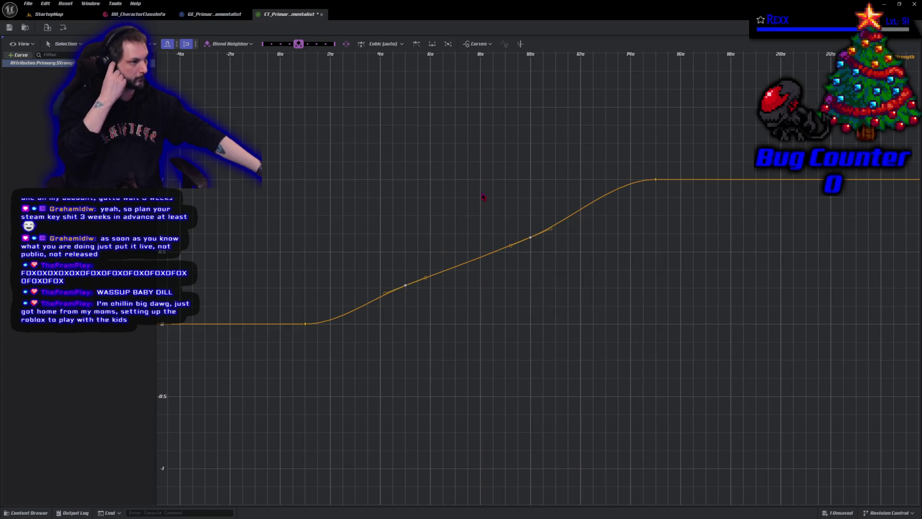
mouse_move(799, 428)
mouse_down()
mouse_move(385, 121)
mouse_move(262, 94)
mouse_up()
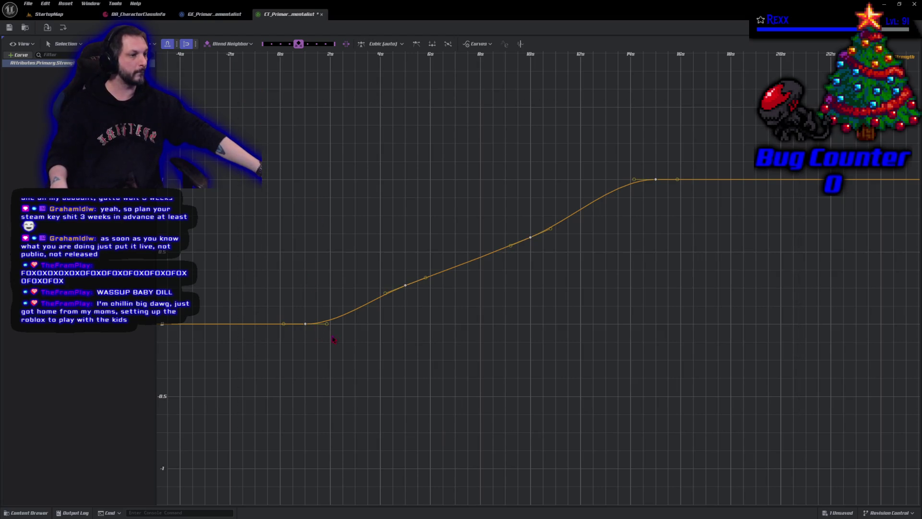
right_click(375, 389)
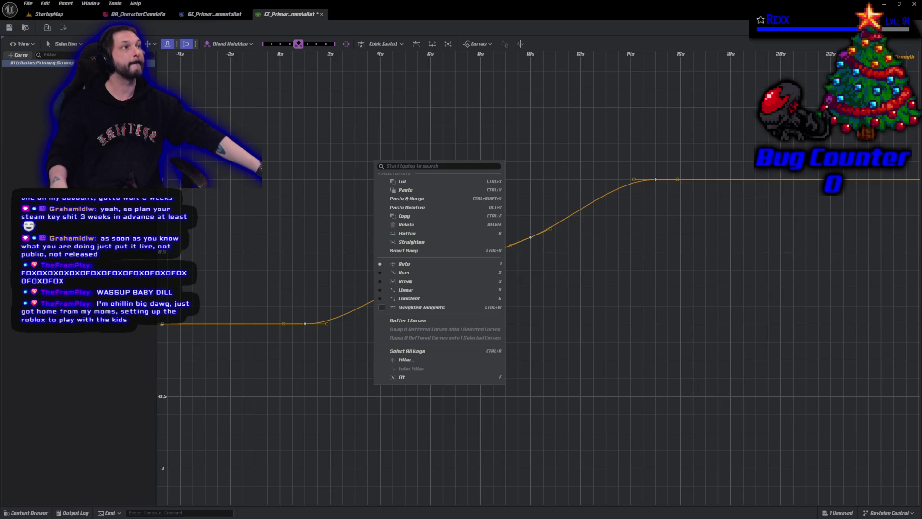
click(411, 241)
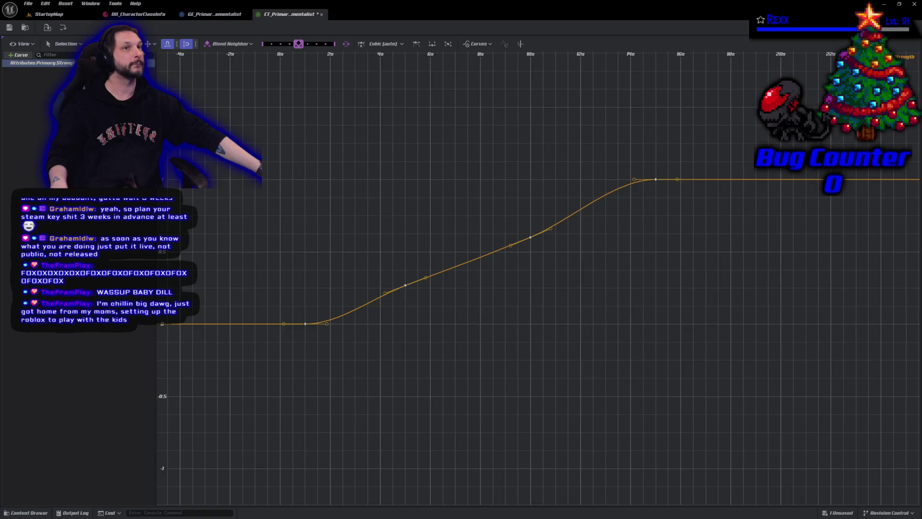
- Add a key on the Strength plateau, undo moving it, and save the curve table
right_click(756, 184)
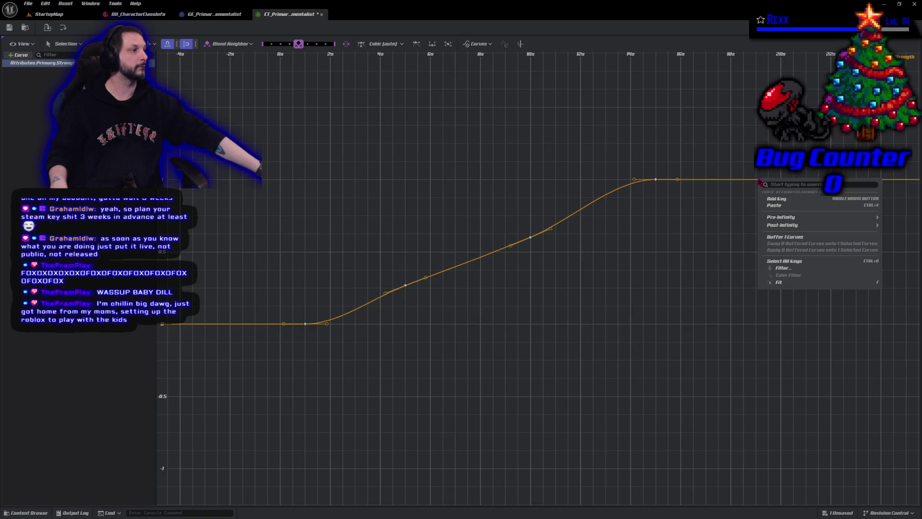
click(773, 200)
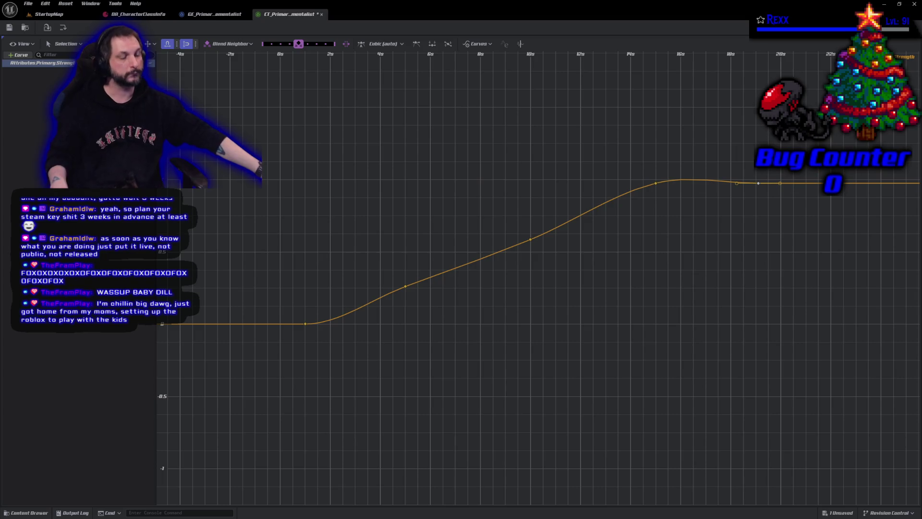
drag(758, 183, 781, 183)
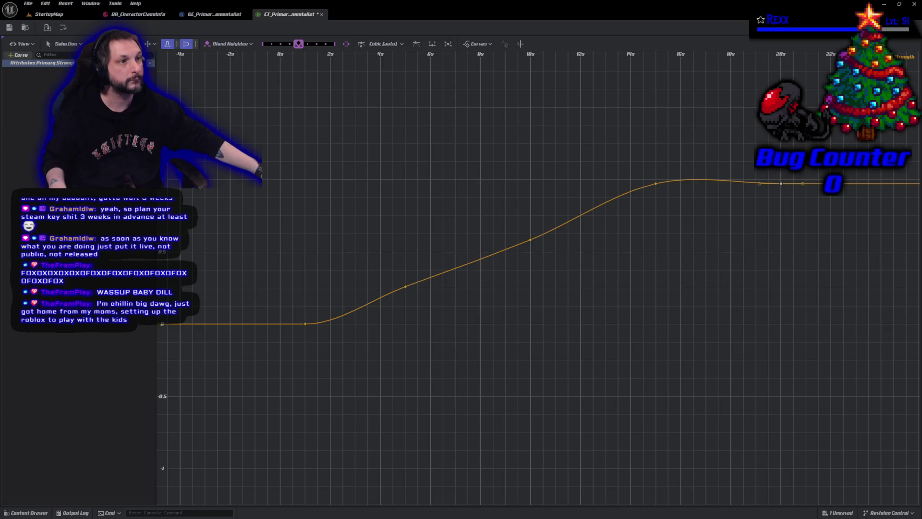
key(ctrl+z)
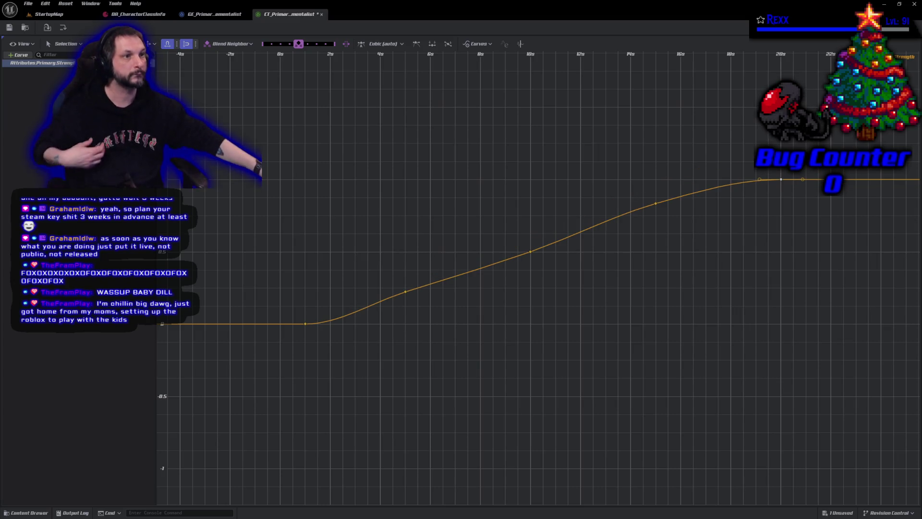
click(30, 4)
click(43, 44)
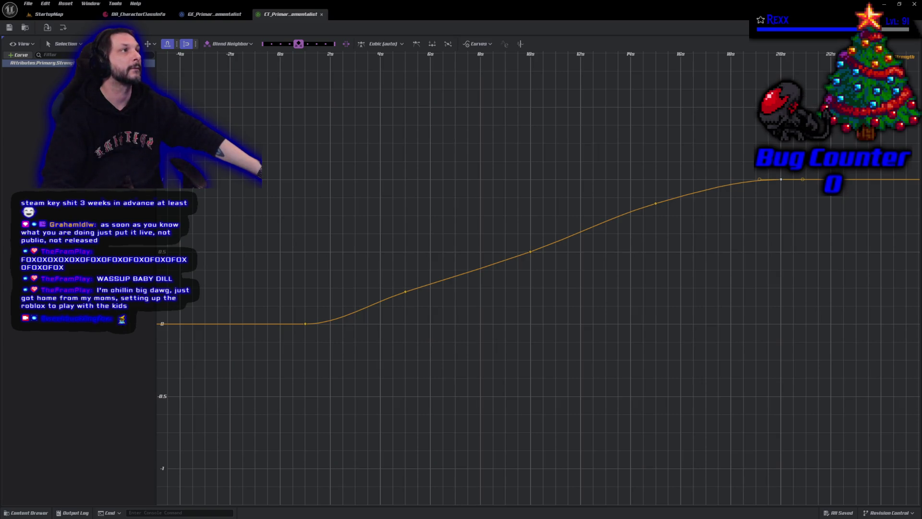
- Add a key on the curve's flat top, delete it, then undo the change
mouse_move(794, 309)
mouse_down()
mouse_move(516, 313)
mouse_move(586, 212)
mouse_up()
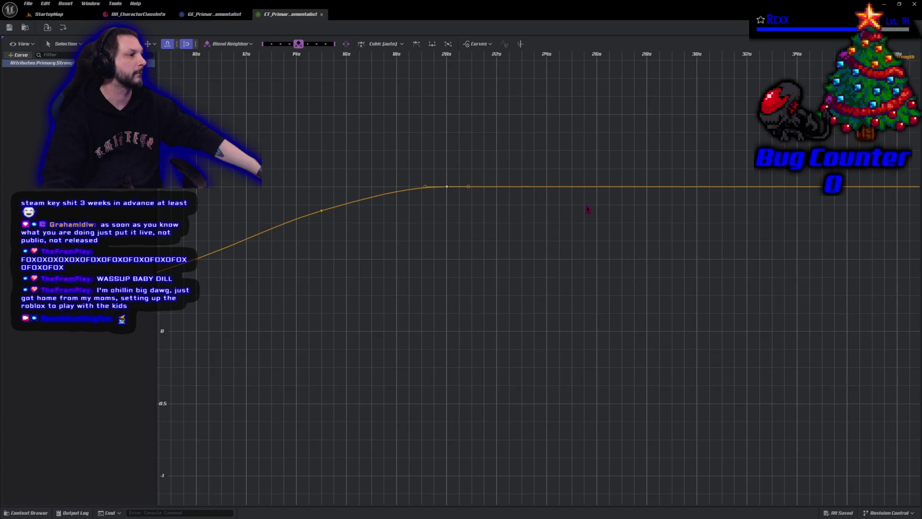
right_click(610, 188)
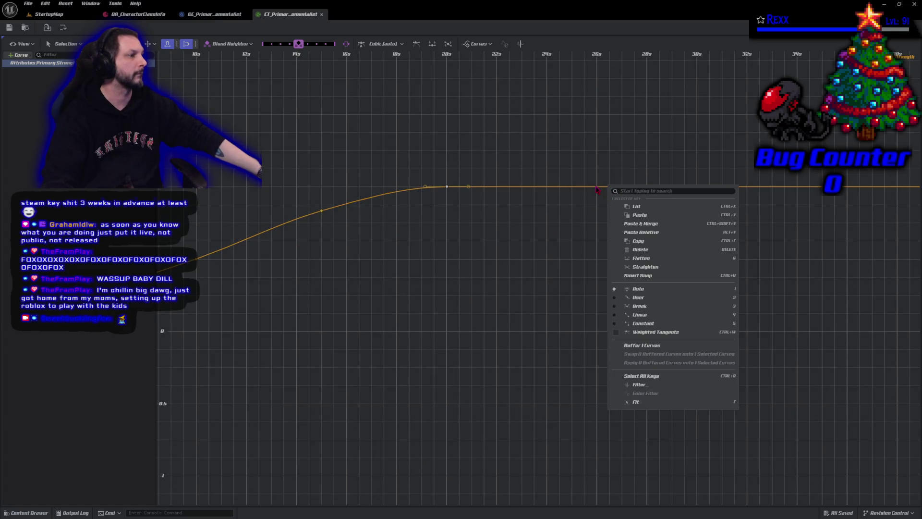
right_click(597, 189)
click(624, 209)
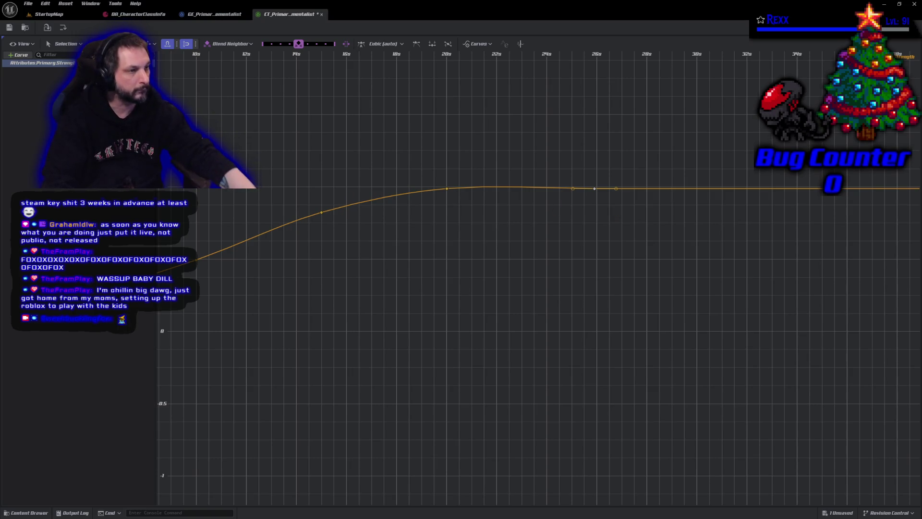
key(Delete)
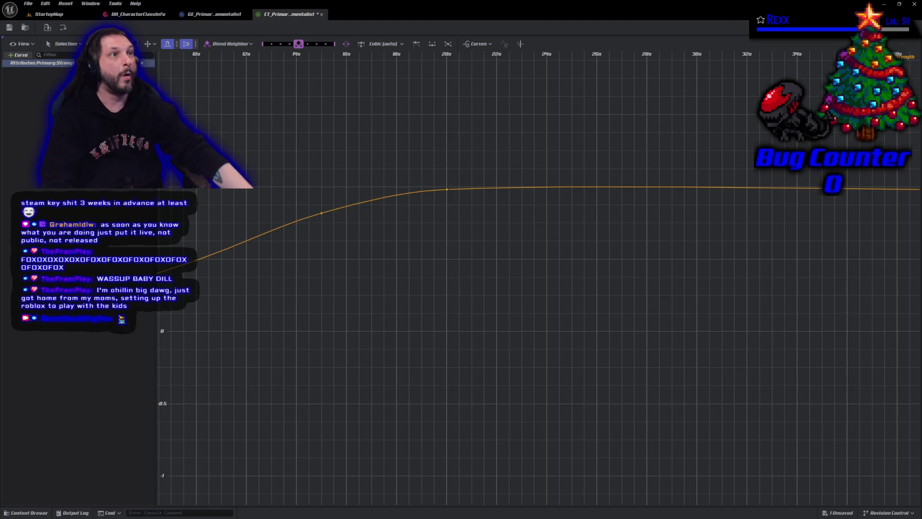
key(ctrl+z)
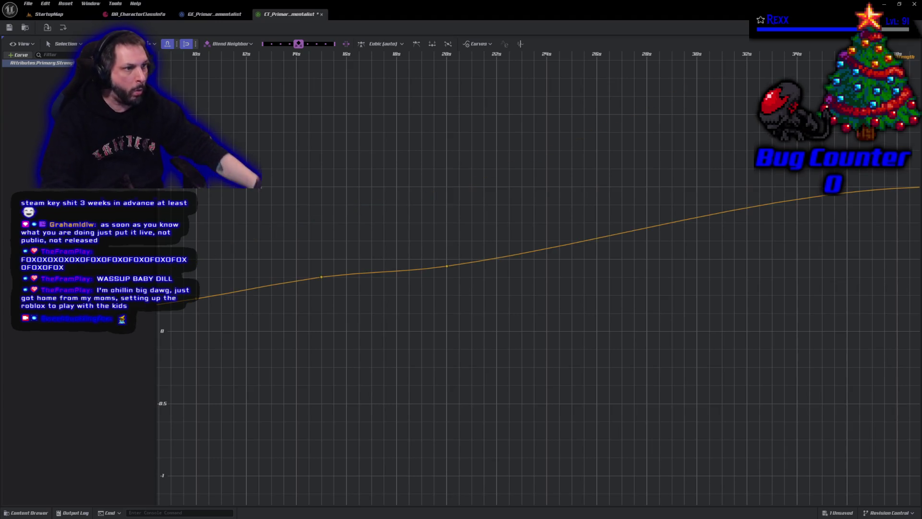
- Reselect the Strength curve in the list and bring up the graph's View options
right_click(253, 212)
click(254, 214)
click(29, 63)
click(23, 44)
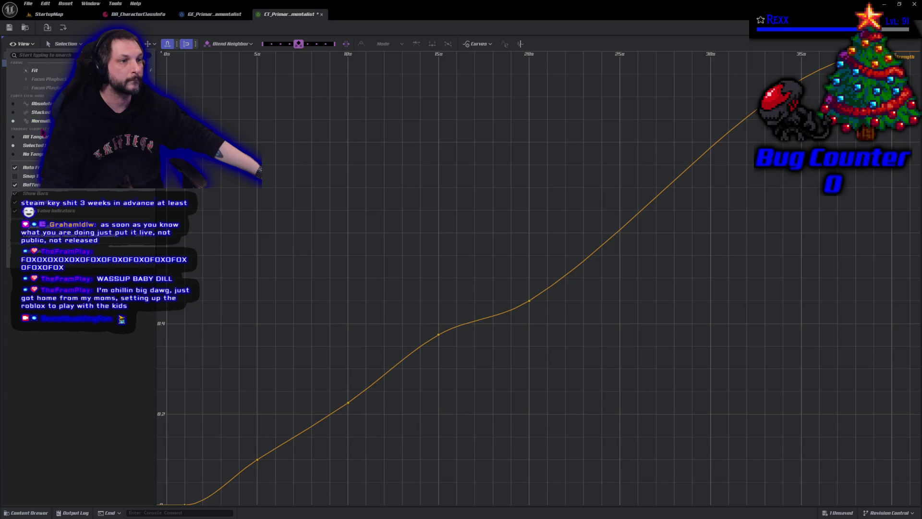
- In Absolute view, give every Strength key Auto tangents, then add a new curve row
click(41, 103)
key(f)
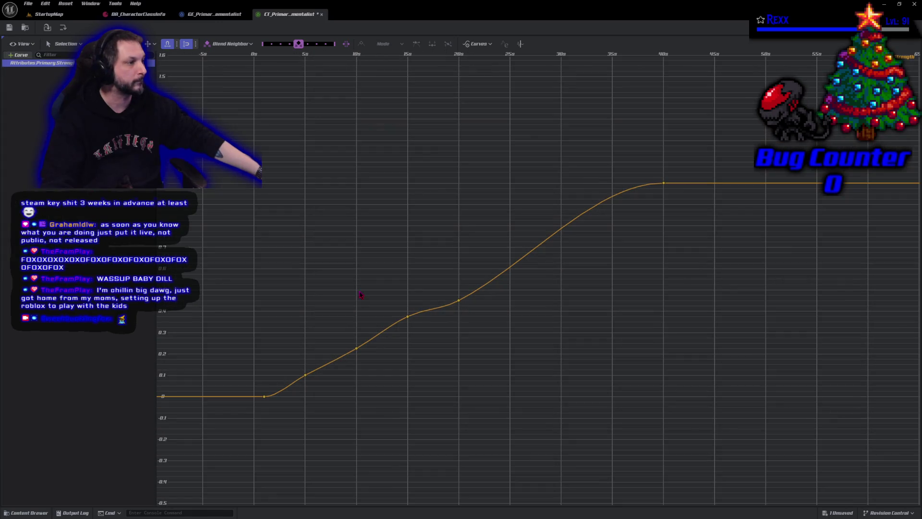
mouse_move(184, 95)
mouse_down()
mouse_move(401, 336)
mouse_move(650, 466)
mouse_move(719, 471)
mouse_up()
right_click(633, 333)
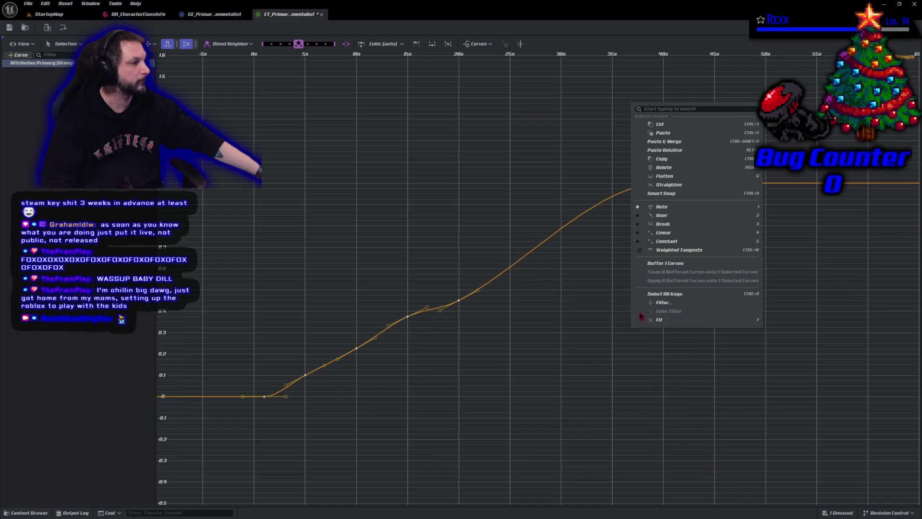
click(669, 212)
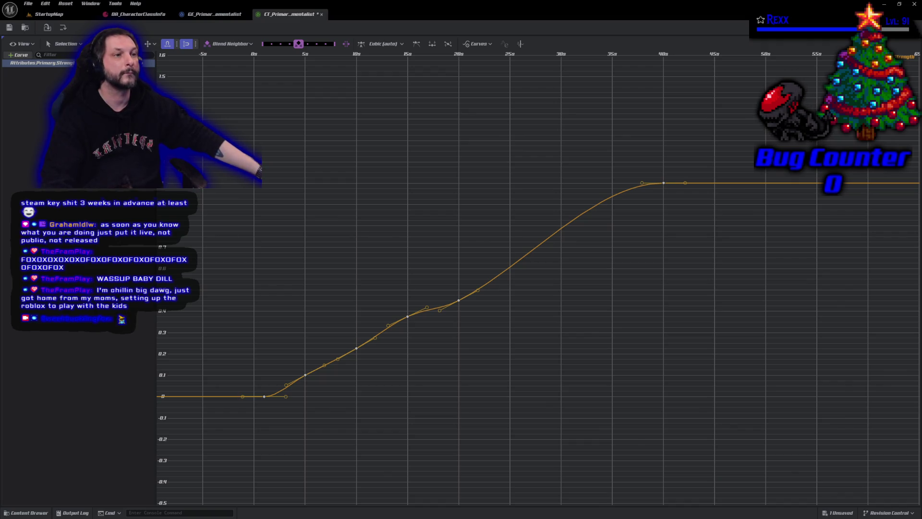
click(20, 55)
- Rename the new curve row to Attributes.Primary.Intelligence
click(20, 70)
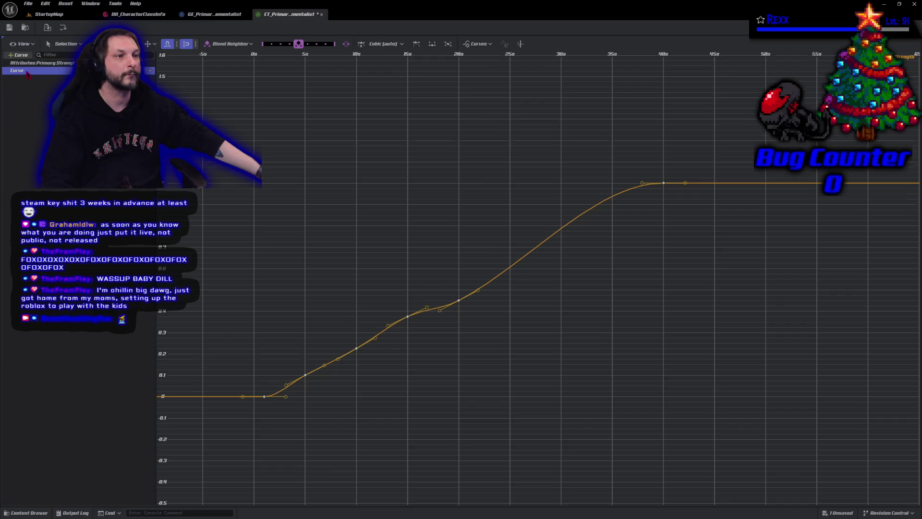
right_click(27, 71)
click(44, 79)
text(Attributes.Primary.)
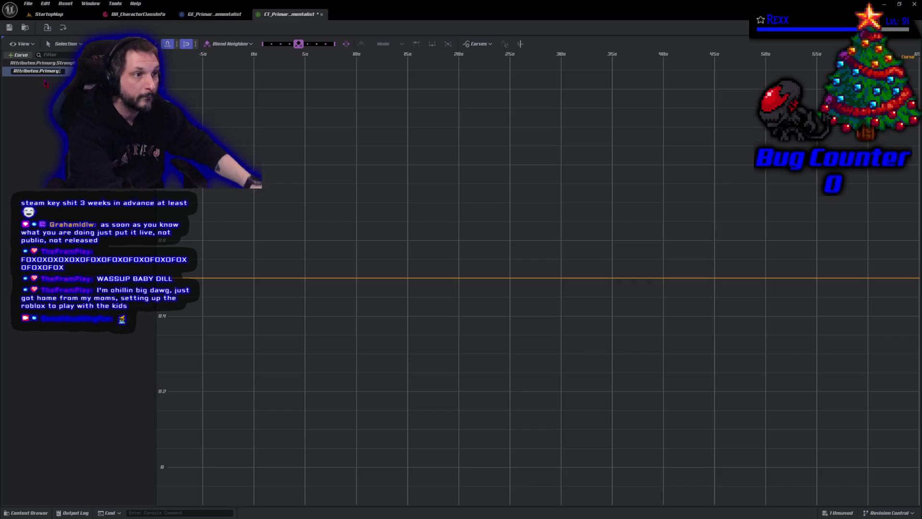
text(INTEL)
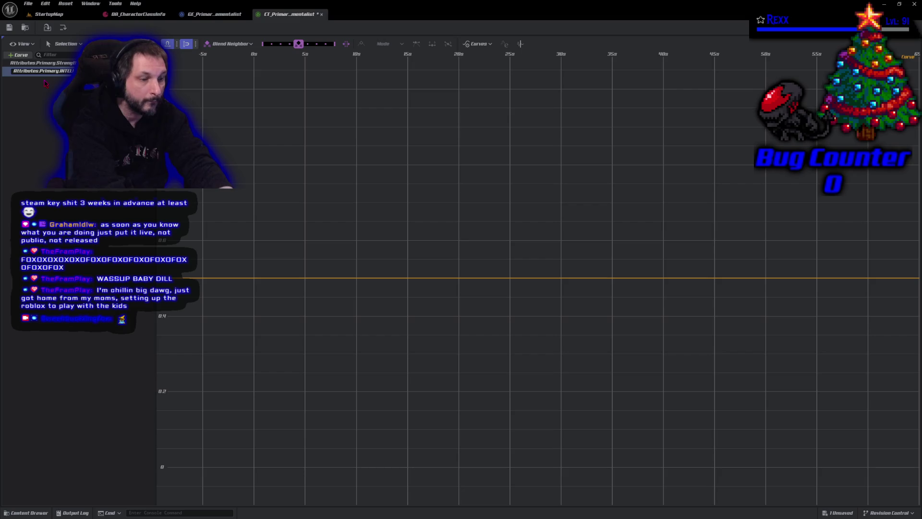
key(BackSpace)
key(BackSpace)
key(BackSpace)
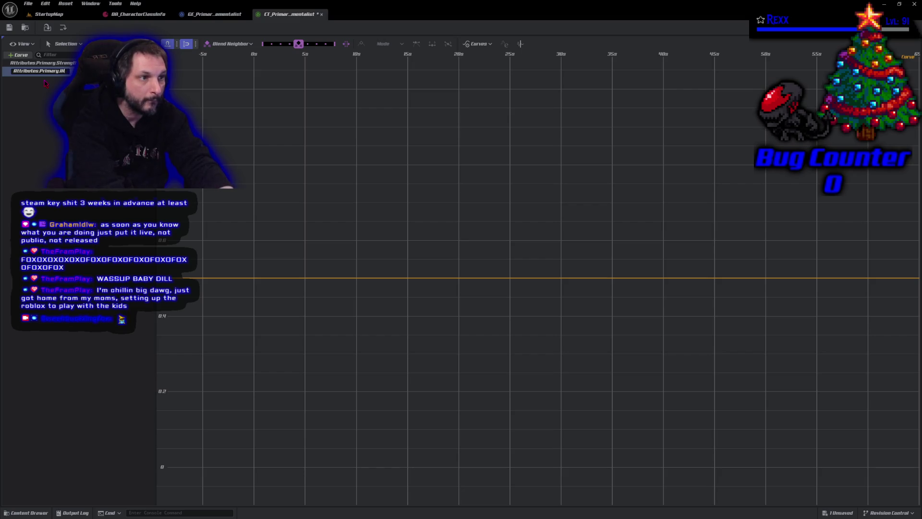
text(Intelli)
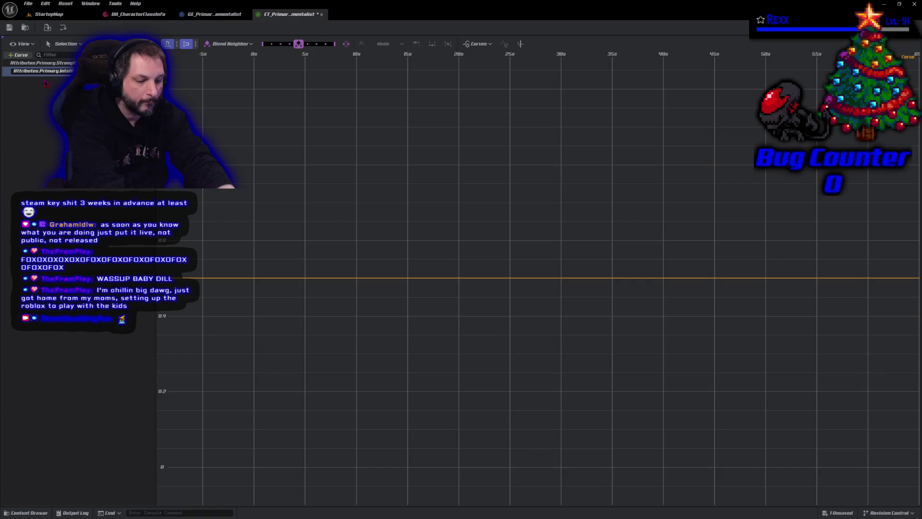
key(Return)
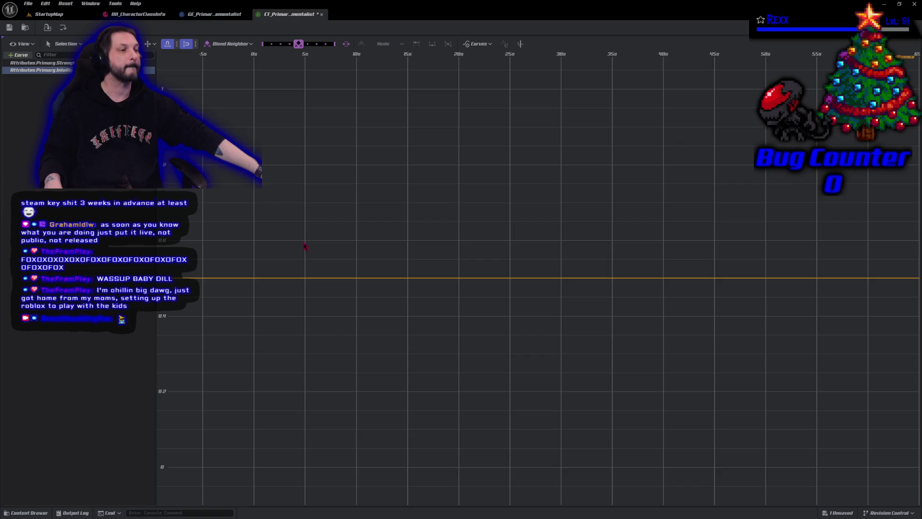
right_click(305, 282)
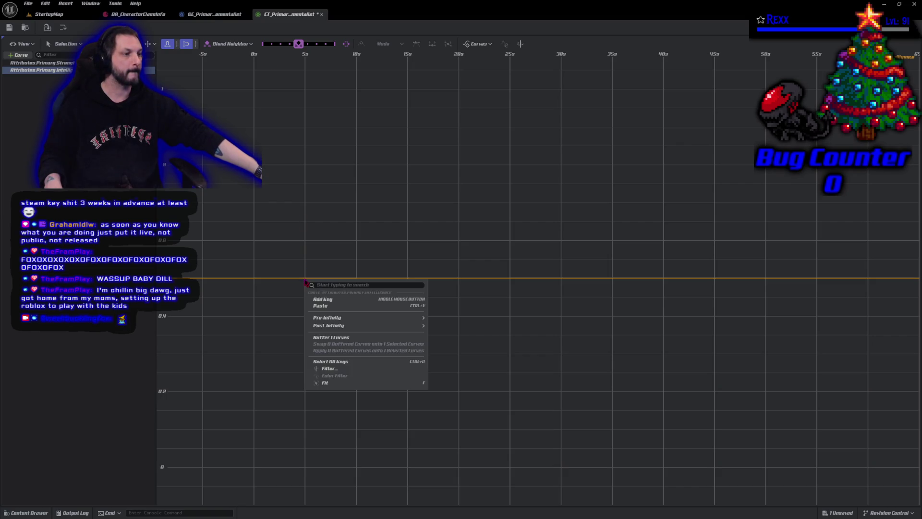
- Add two keys so the Intelligence curve ramps from 0 near 1s to 1 at 5s
click(329, 299)
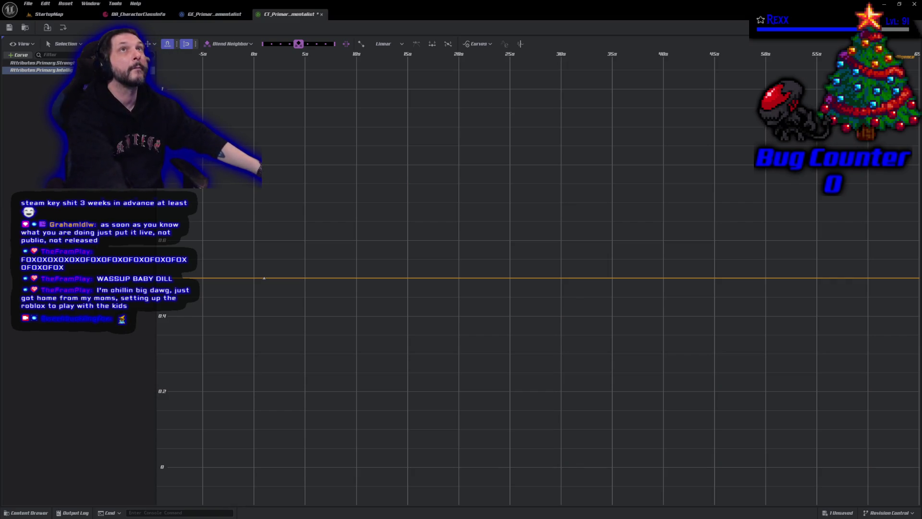
right_click(437, 280)
click(461, 301)
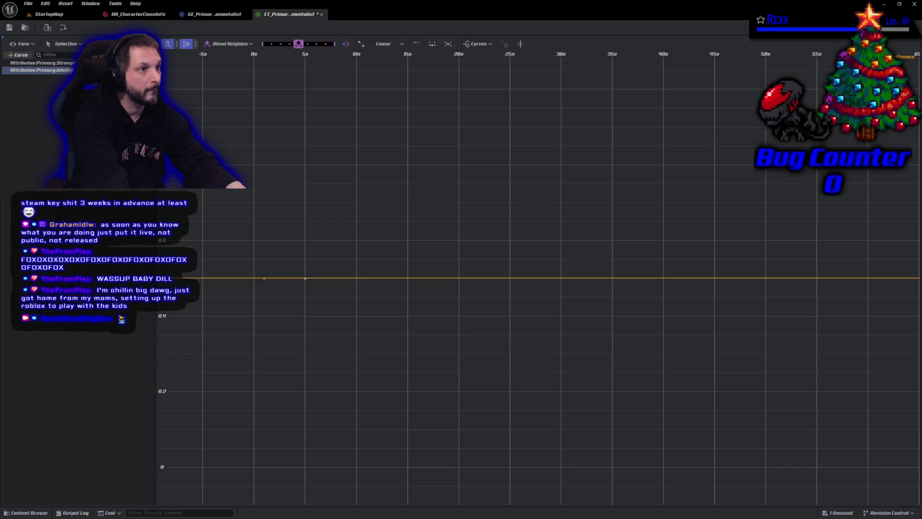
click(63, 27)
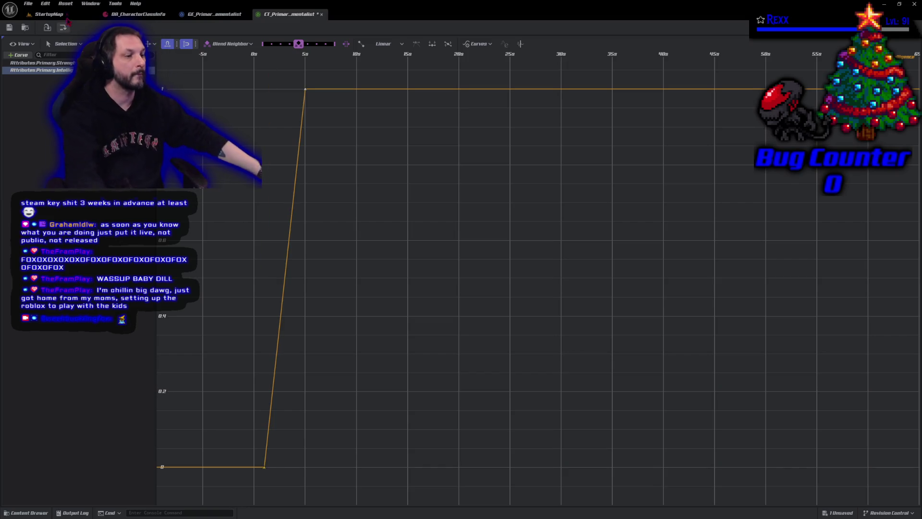
mouse_move(347, 307)
mouse_down()
mouse_move(373, 291)
mouse_move(533, 263)
mouse_up()
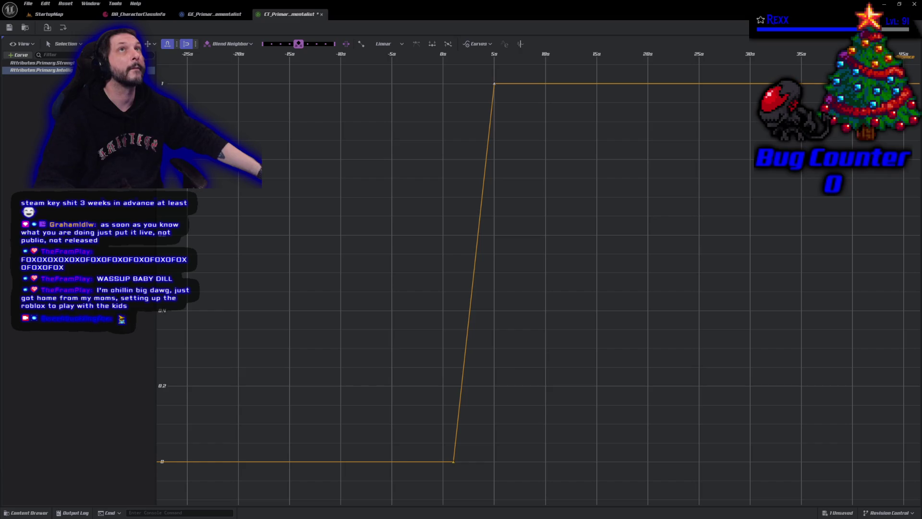
- Add a top key on the Intelligence curve, move it from 15s to 10s, and lower the 5s key
right_click(618, 88)
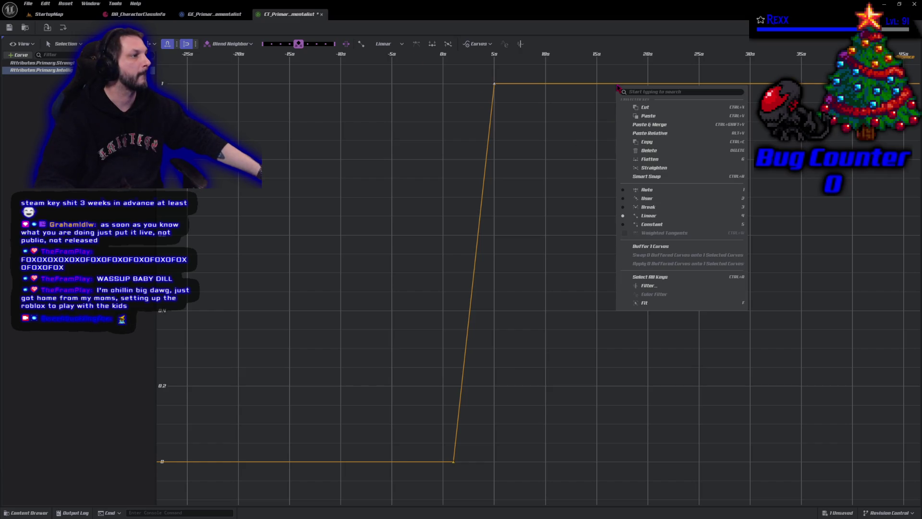
right_click(606, 86)
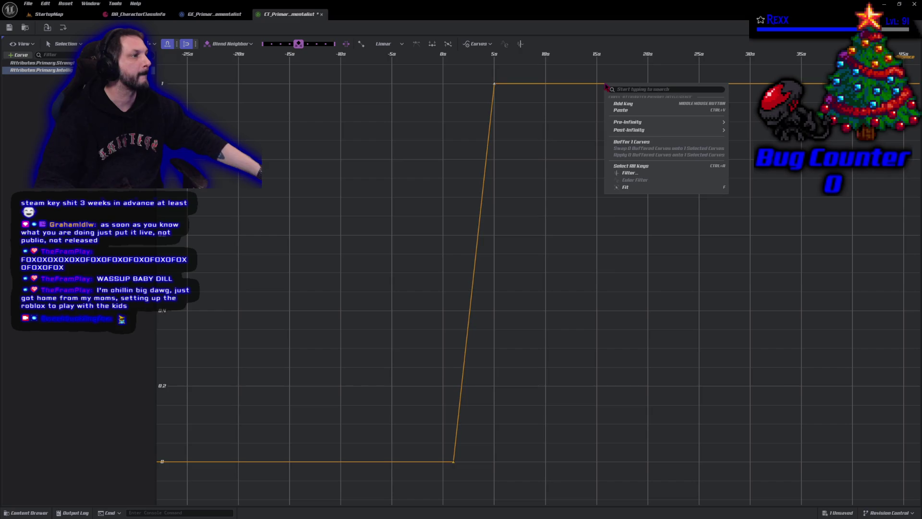
click(628, 104)
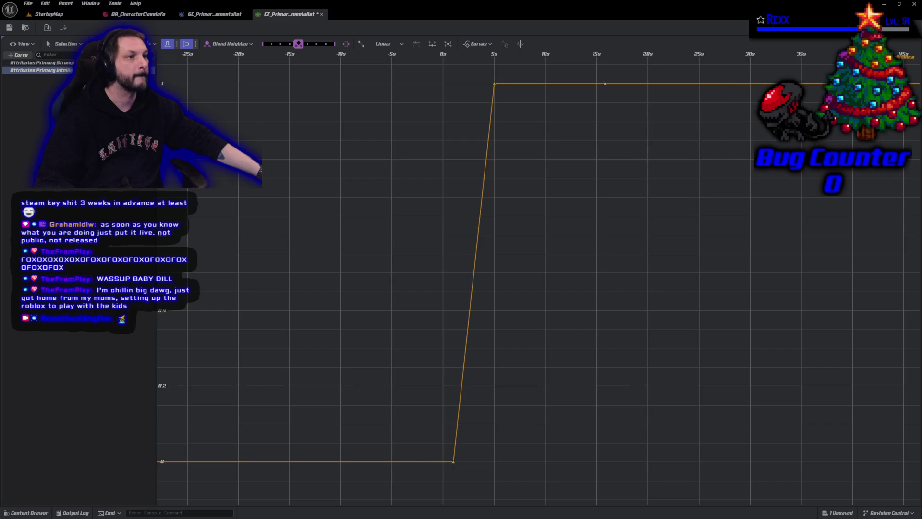
drag(604, 84, 545, 83)
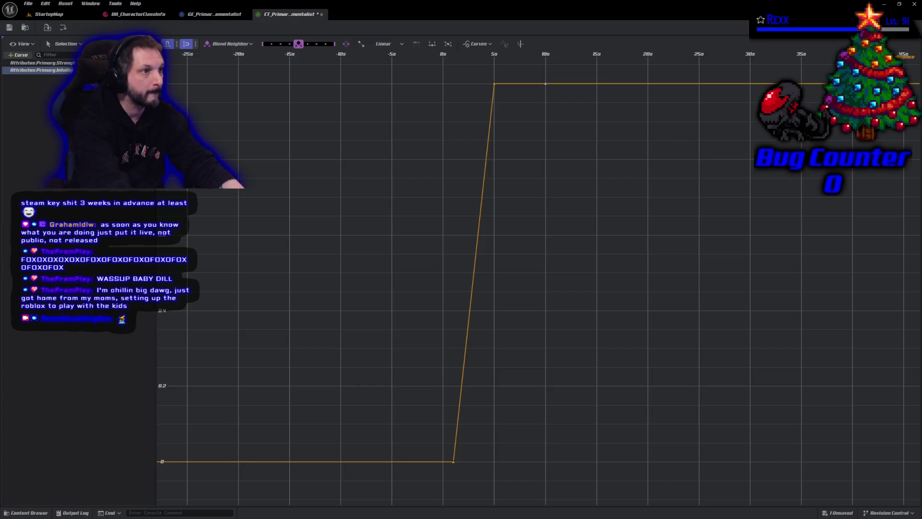
drag(494, 83, 494, 209)
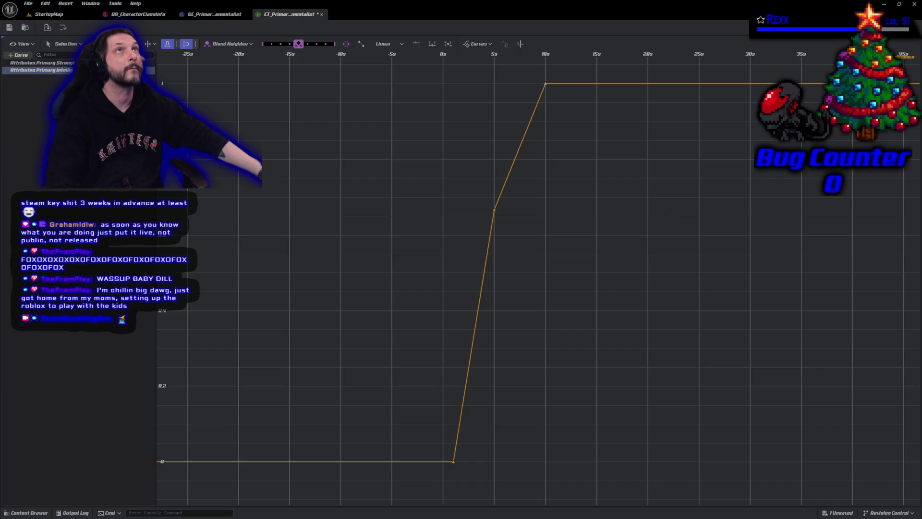
- Add another top key at 20s, lower the 5s and 10s keys for a gentler slope, and zoom out
right_click(623, 86)
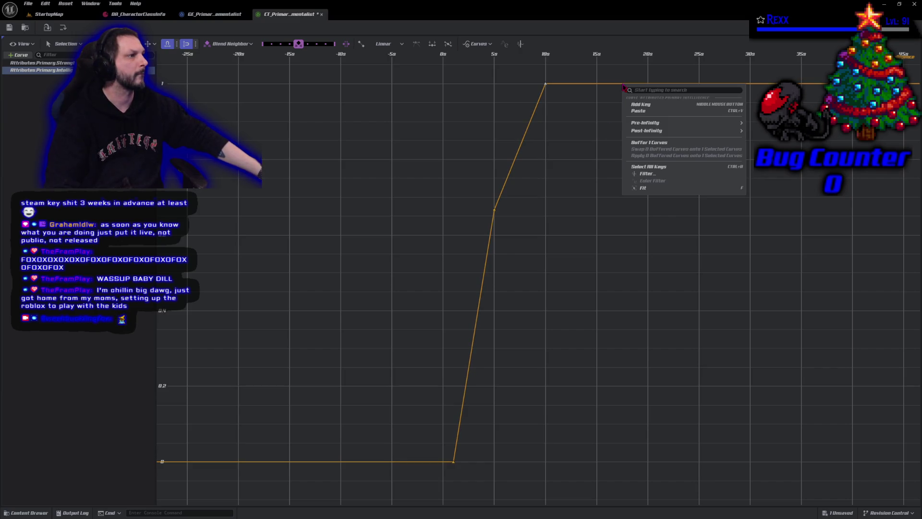
click(641, 105)
mouse_move(624, 85)
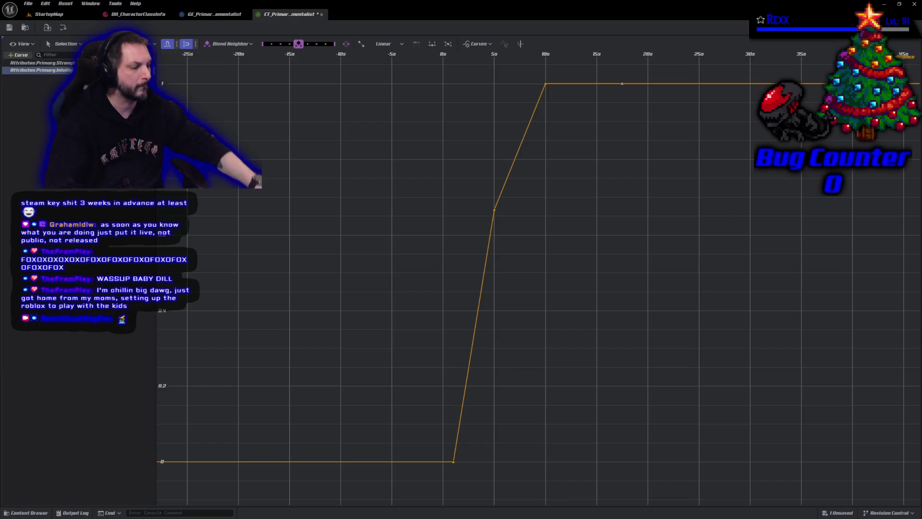
drag(623, 84, 648, 84)
key(ctrl+z)
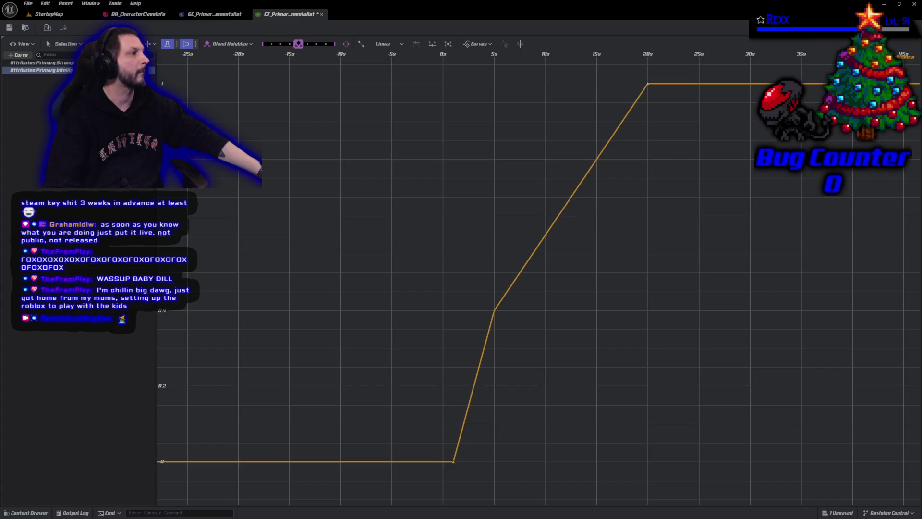
right_click(776, 87)
key(Escape)
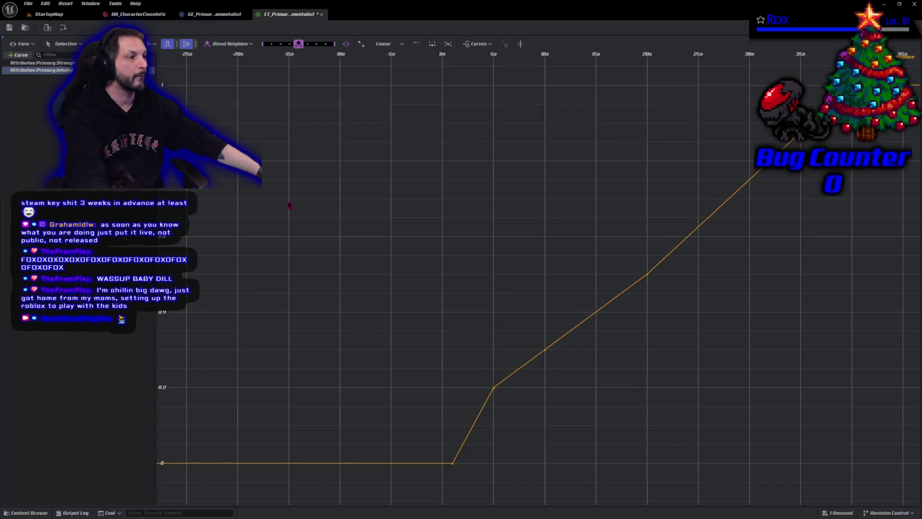
scroll(290, 216, down, 5)
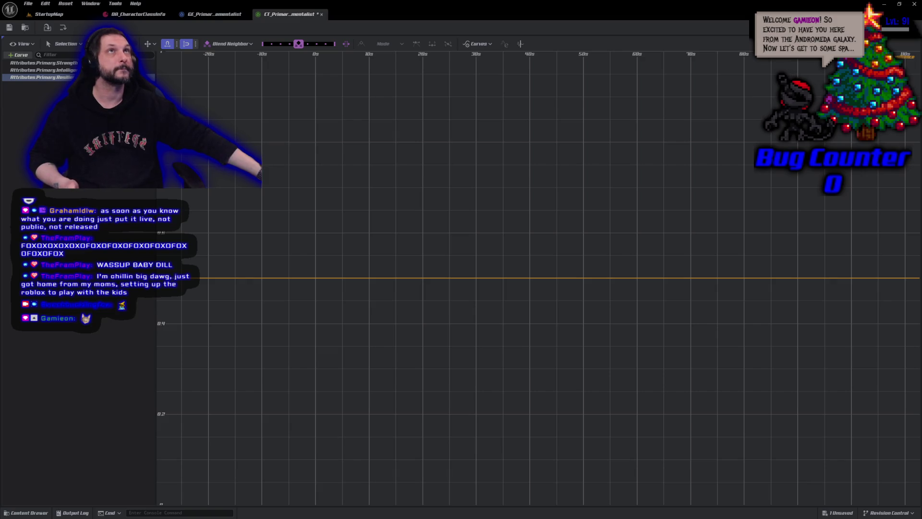
- Add two keys to the flat Resilience curve, raising the second key to 1
right_click(308, 278)
click(327, 299)
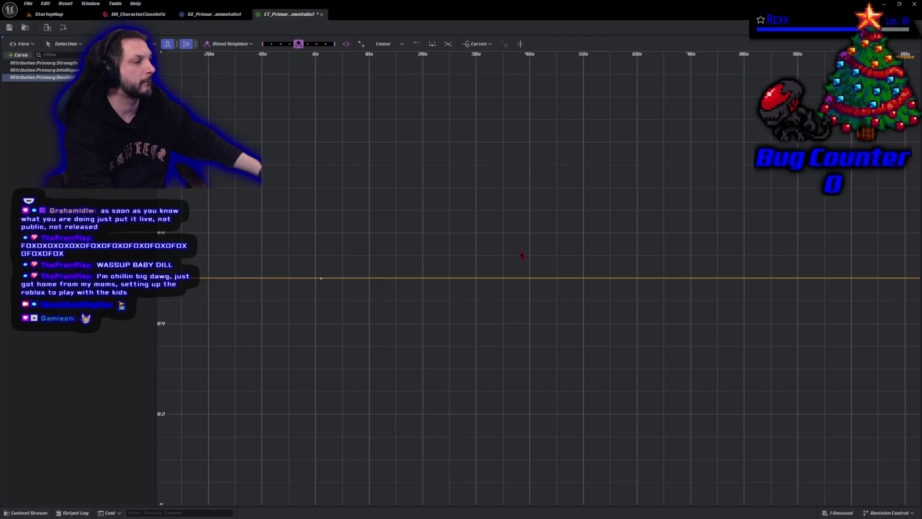
right_click(490, 279)
click(515, 302)
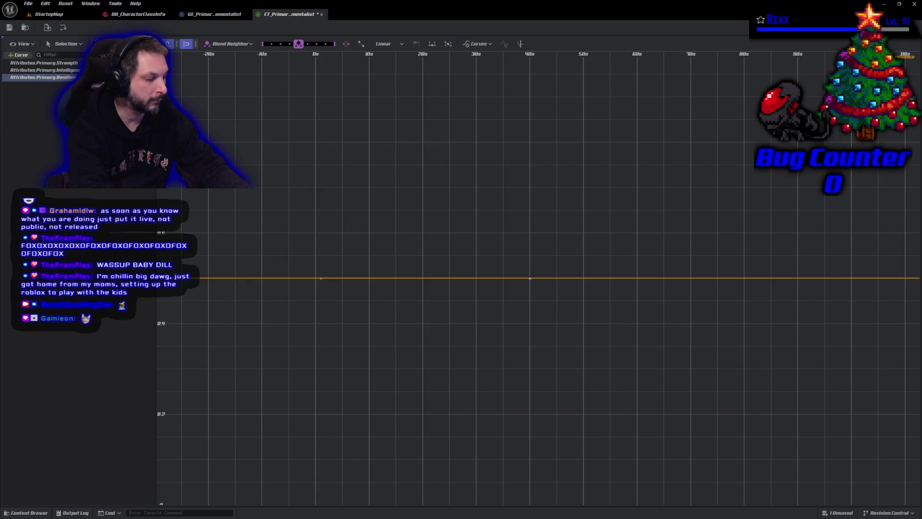
key(f)
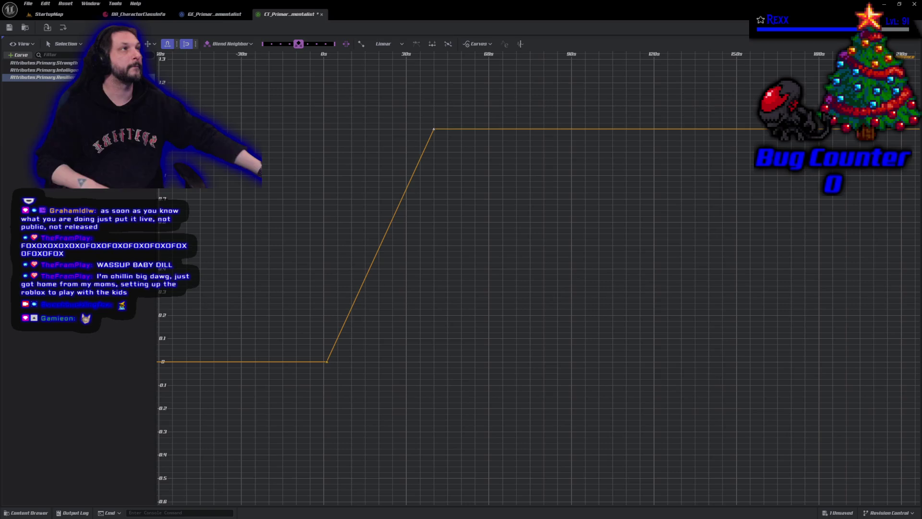
- Give both Resilience ramp keys smooth Auto tangents
drag(345, 315, 368, 339)
mouse_move(457, 412)
mouse_down()
mouse_move(269, 181)
mouse_move(239, 111)
mouse_up()
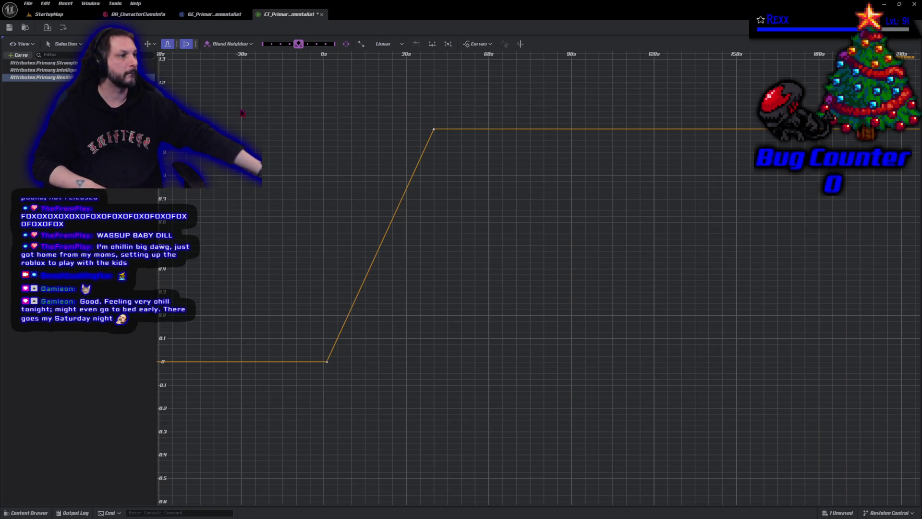
right_click(413, 183)
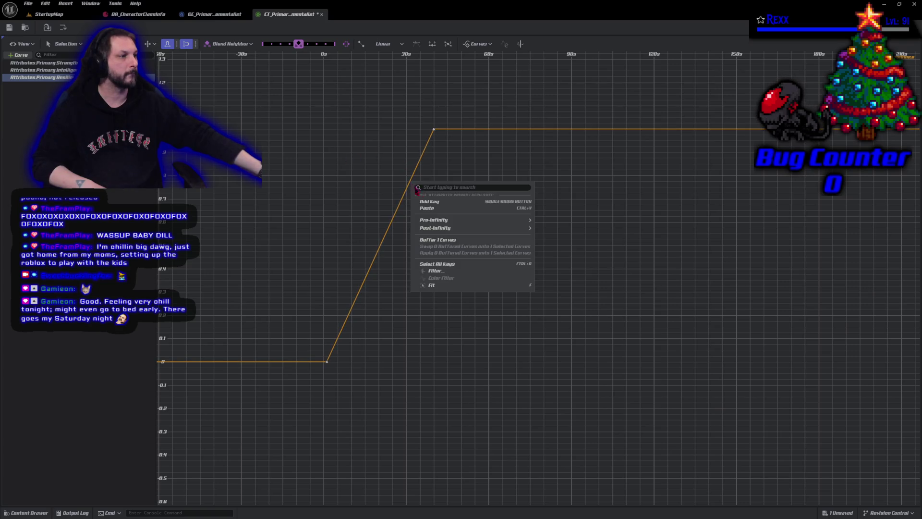
click(412, 319)
mouse_move(551, 374)
mouse_down()
mouse_move(365, 150)
mouse_move(294, 117)
mouse_up()
right_click(444, 226)
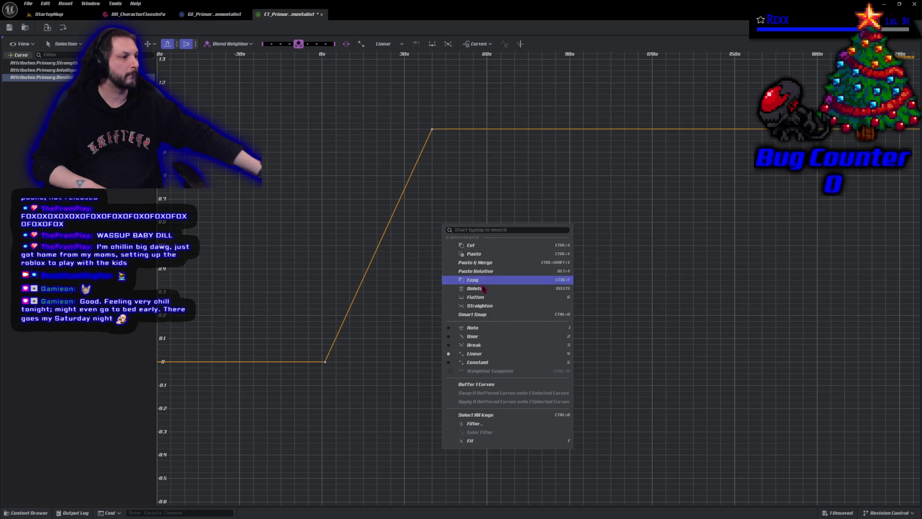
click(485, 328)
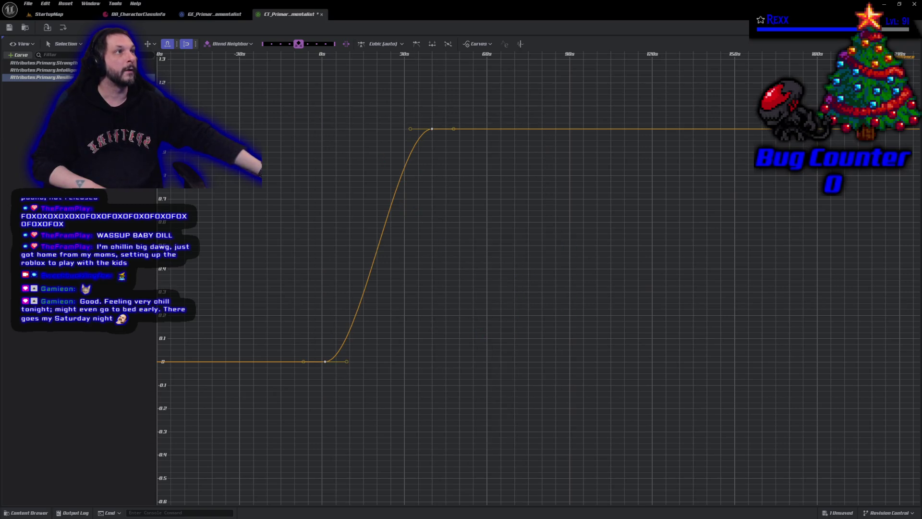
- Recentre the graph and select the Resilience key at 0s to inspect its tangent
scroll(499, 290, down, 3)
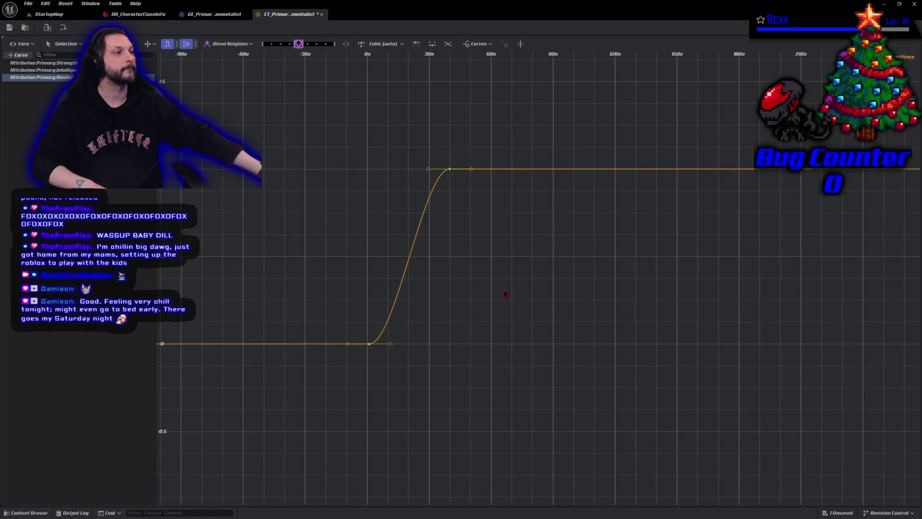
click(498, 282)
drag(475, 257, 506, 270)
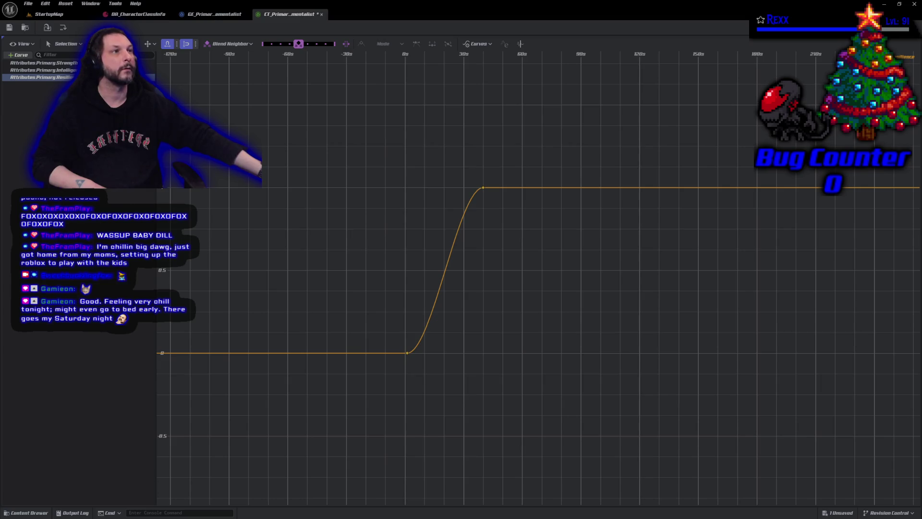
click(407, 352)
scroll(406, 380, up, 1)
scroll(406, 379, up, 3)
key(f)
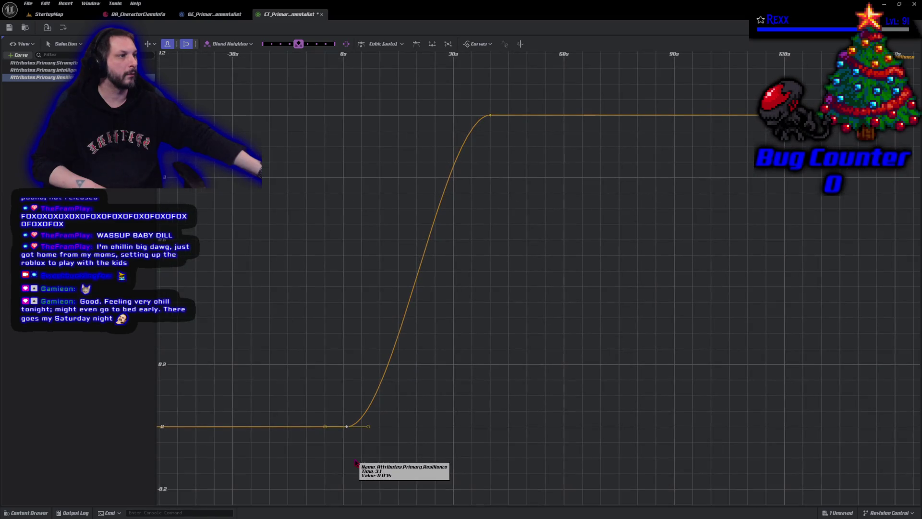
scroll(348, 450, down, 1)
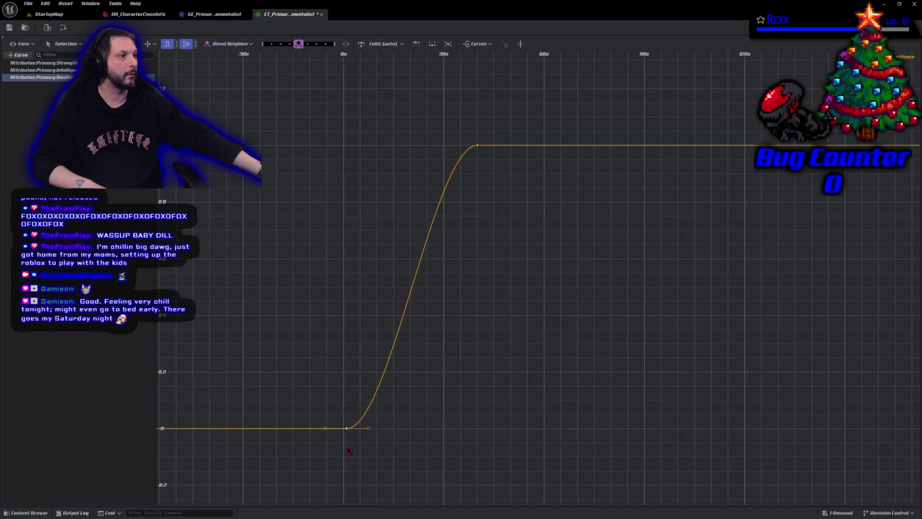
- Fit the Resilience curve in view, check the 40s and 0s key tangents, and add a new curve row
click(22, 44)
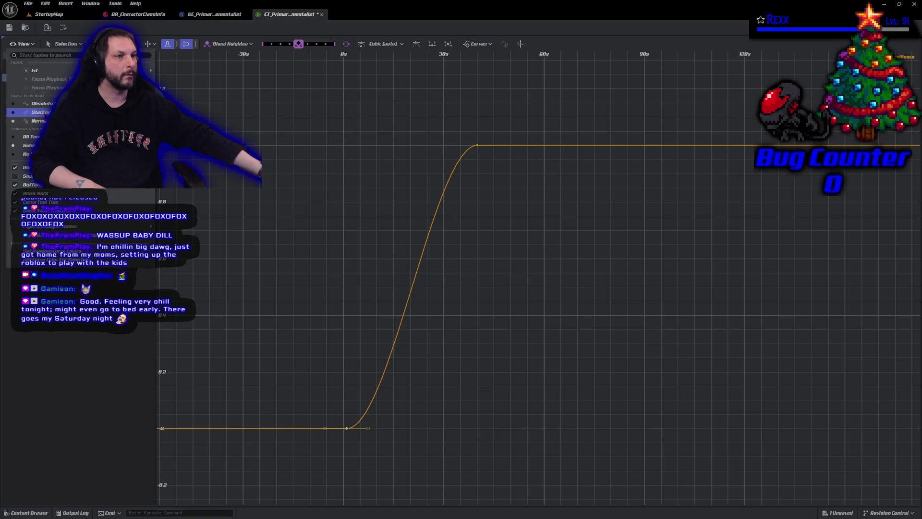
key(f)
scroll(373, 251, down, 5)
scroll(372, 251, down, 3)
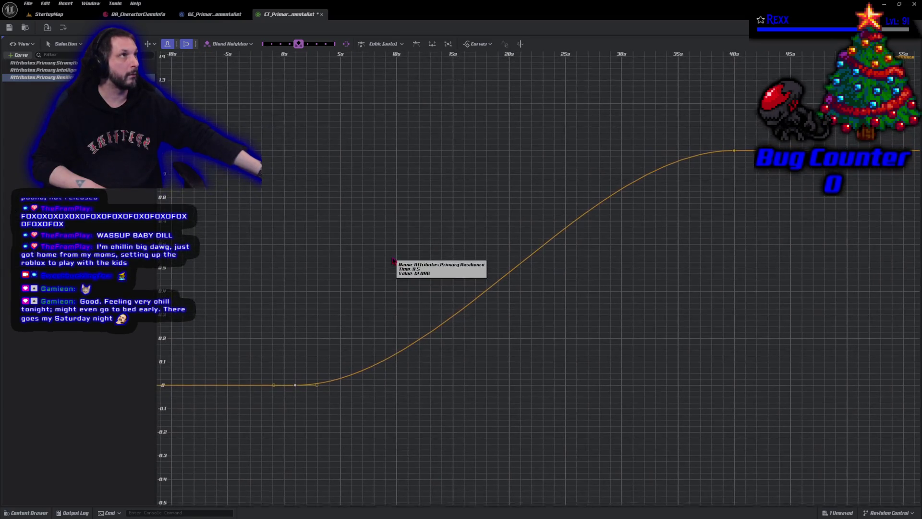
scroll(394, 264, down, 2)
key(f)
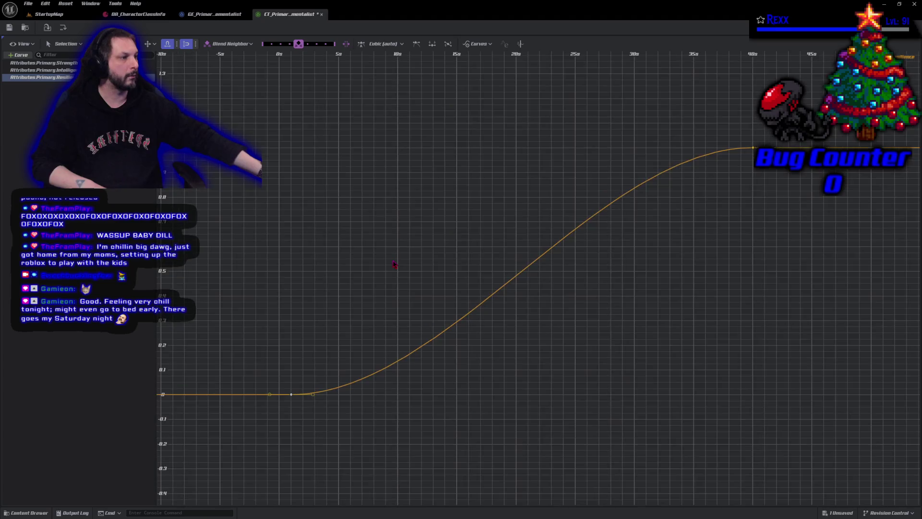
scroll(394, 265, down, 3)
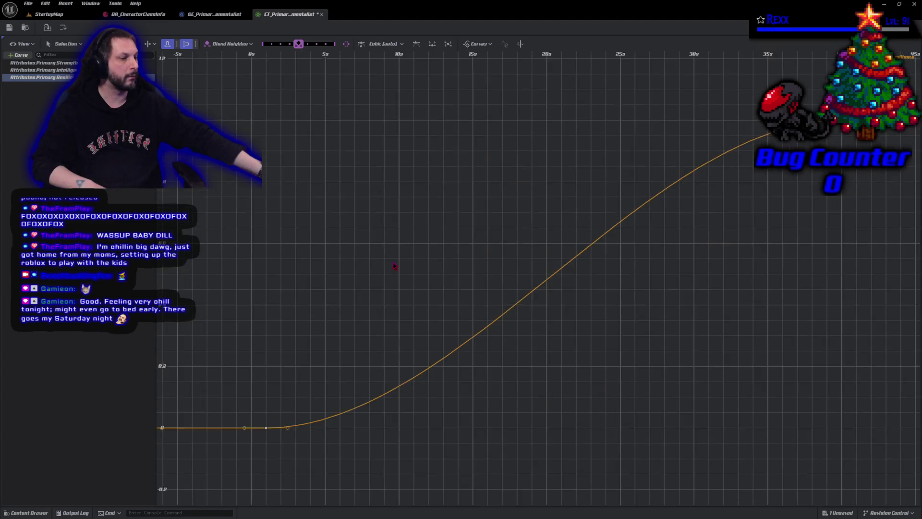
click(735, 156)
drag(302, 436, 251, 391)
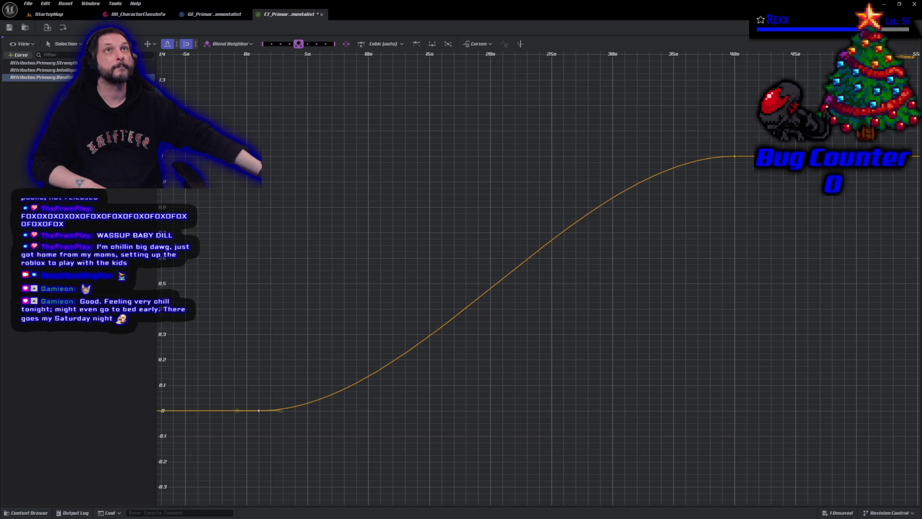
click(22, 54)
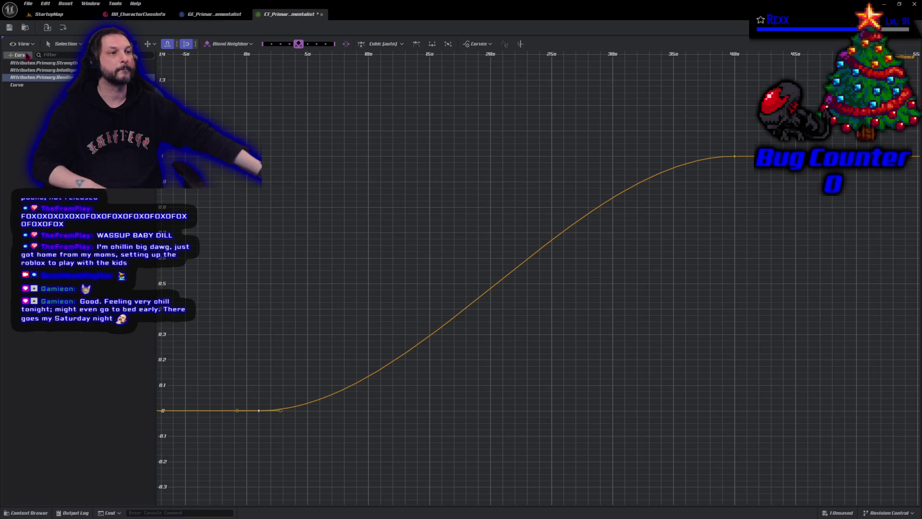
- Rename the fourth curve to Attributes.Primary.Vigor and save the curve table
click(30, 85)
click(31, 85)
click(29, 85)
right_click(28, 86)
click(48, 93)
text(Attributes.Primary.)
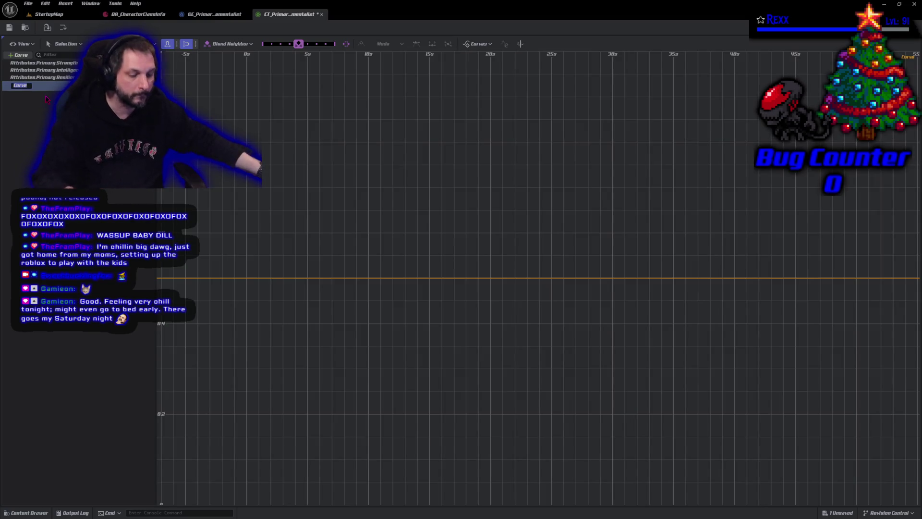
text(Vigor)
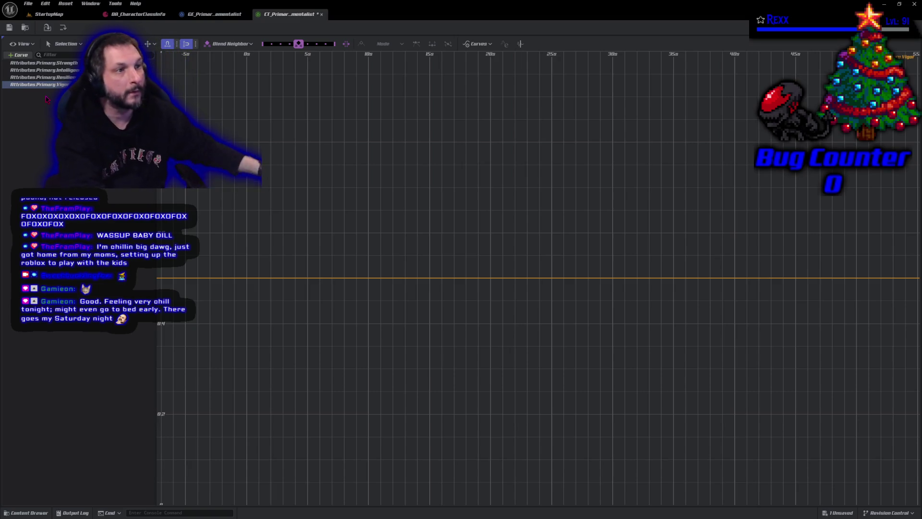
key(Return)
click(9, 28)
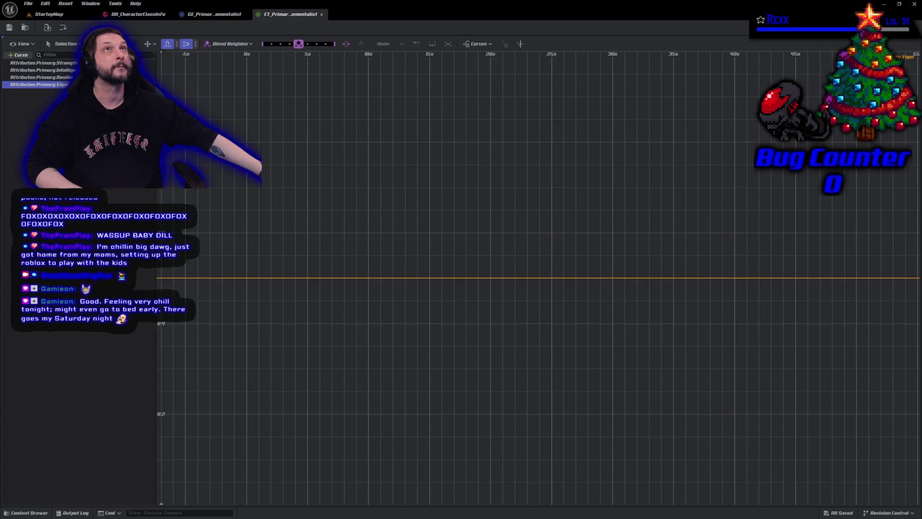
right_click(401, 283)
- Add a new key on the Vigor curve at time 0
click(412, 299)
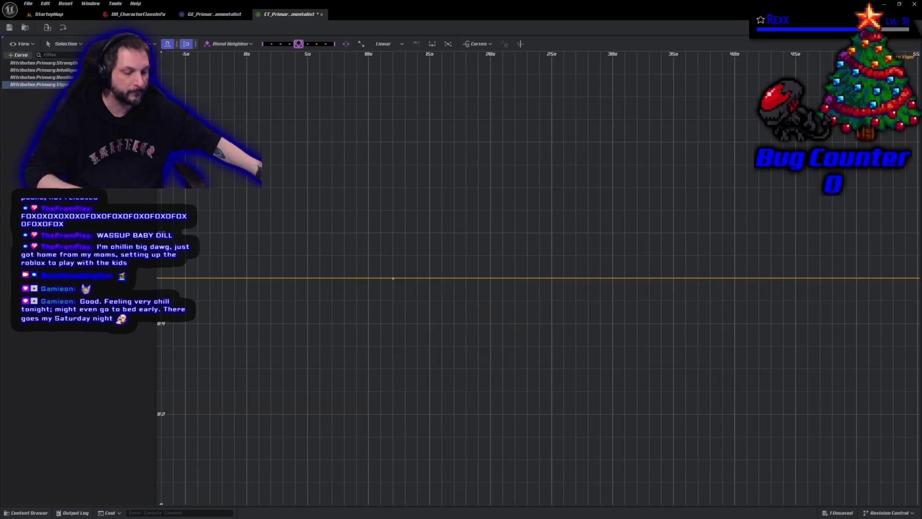
text(1)
key(Return)
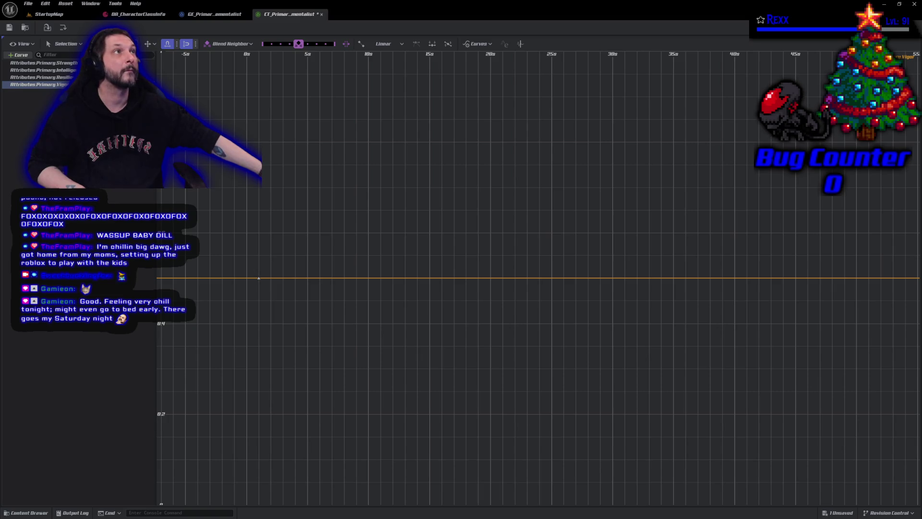
- Copy and paste that key, move the copy to 40s and raise it into a plateau
right_click(449, 280)
click(445, 282)
right_click(436, 281)
click(458, 306)
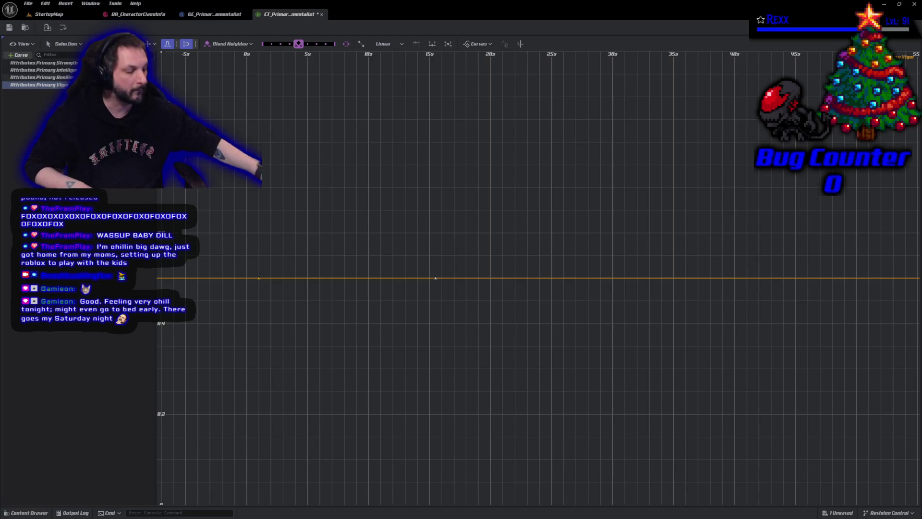
drag(436, 278, 734, 277)
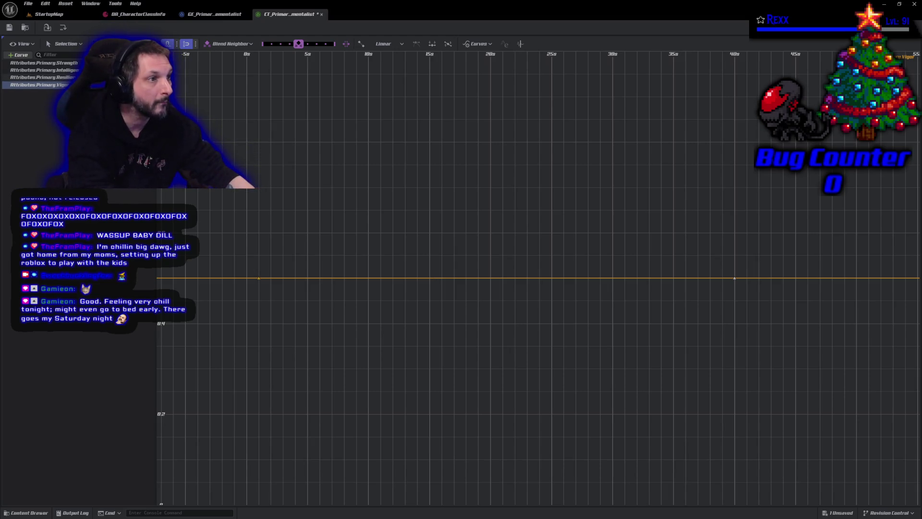
key(f)
key(f)
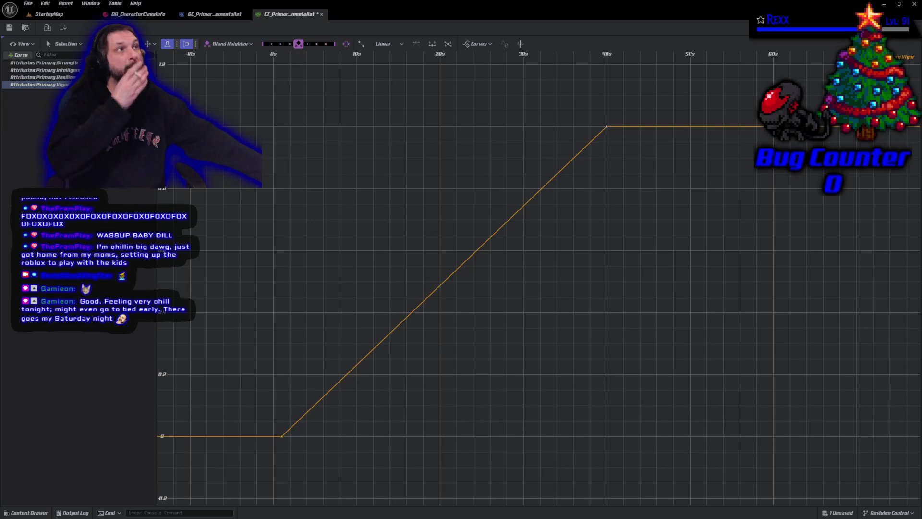
- Set the Vigor keys to Auto (cubic) interpolation and reselect Attributes.Primary.Vigor to view the S-curve
drag(550, 247, 294, 125)
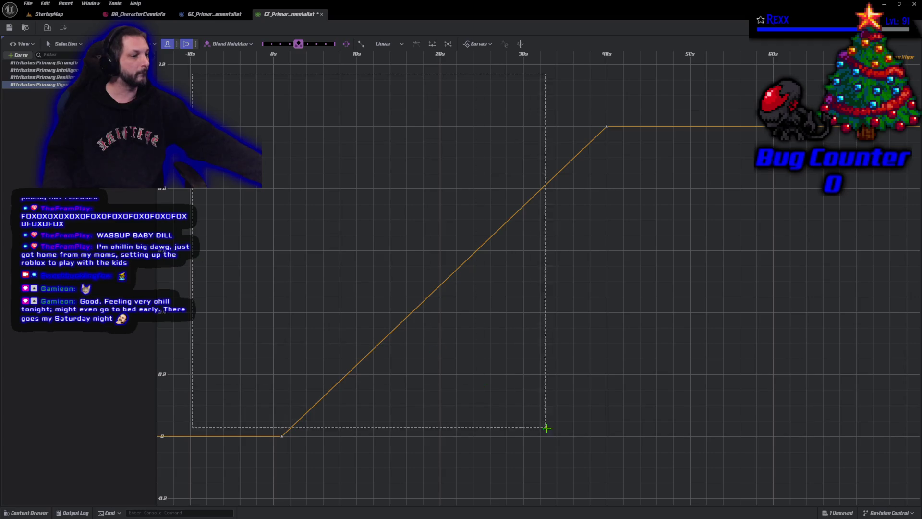
drag(547, 377, 542, 375)
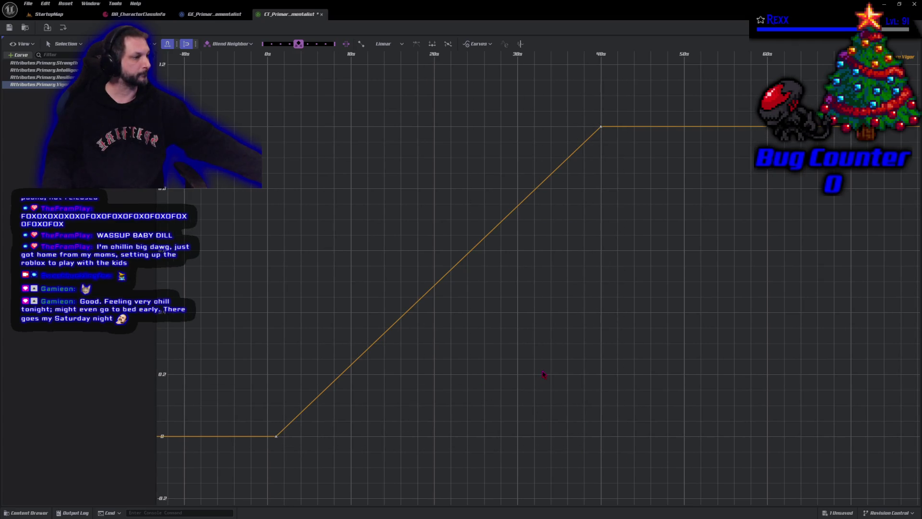
right_click(542, 375)
click(577, 256)
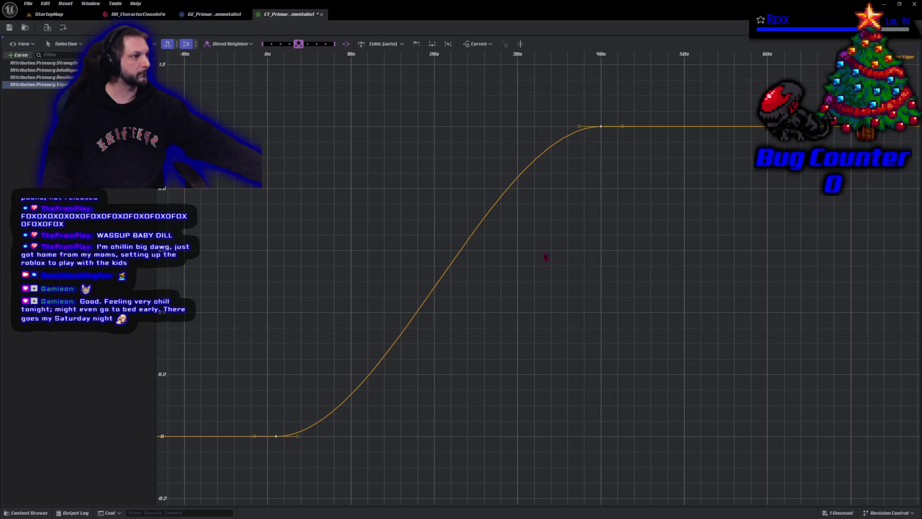
key(Escape)
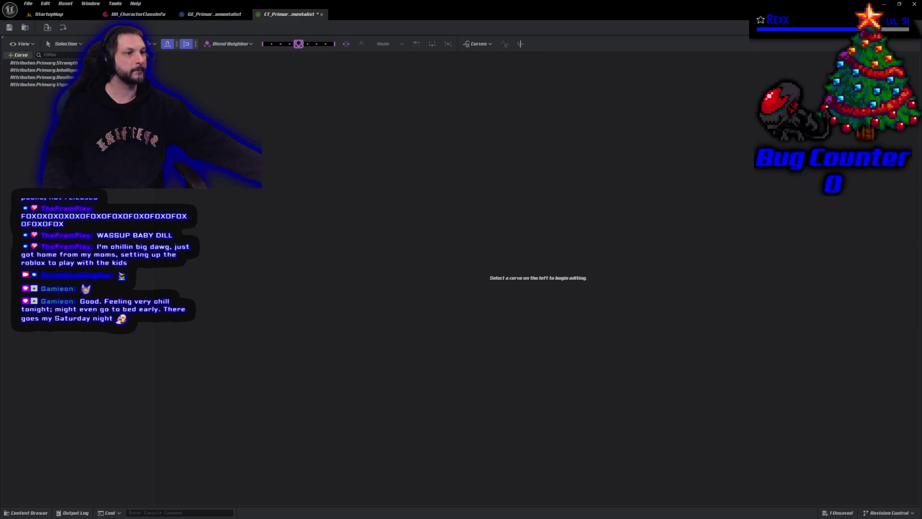
click(39, 85)
scroll(250, 189, down, 4)
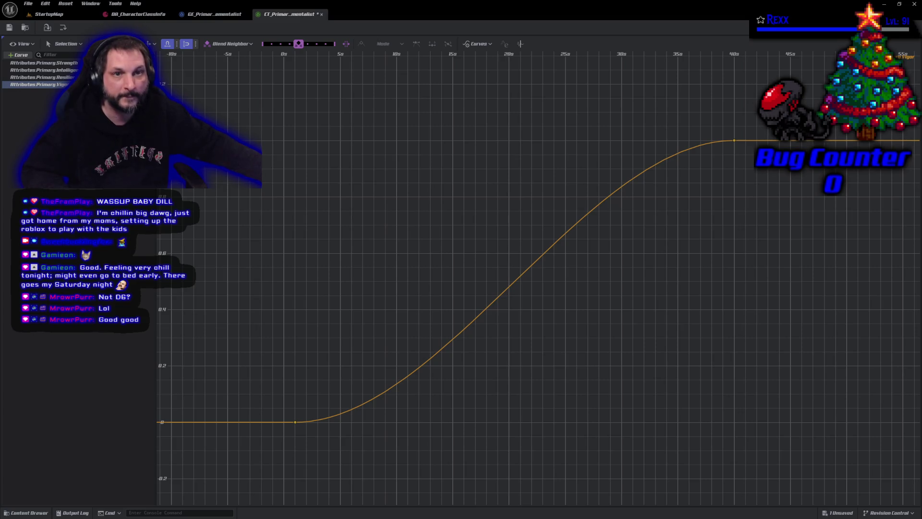
- Switch to the YouTube Music window playing Roll a D6
key(alt+Tab)
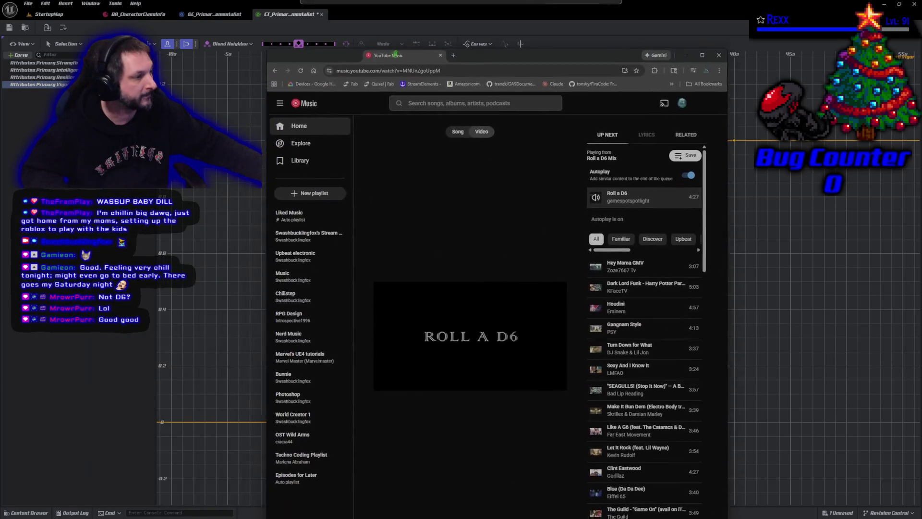
click(573, 281)
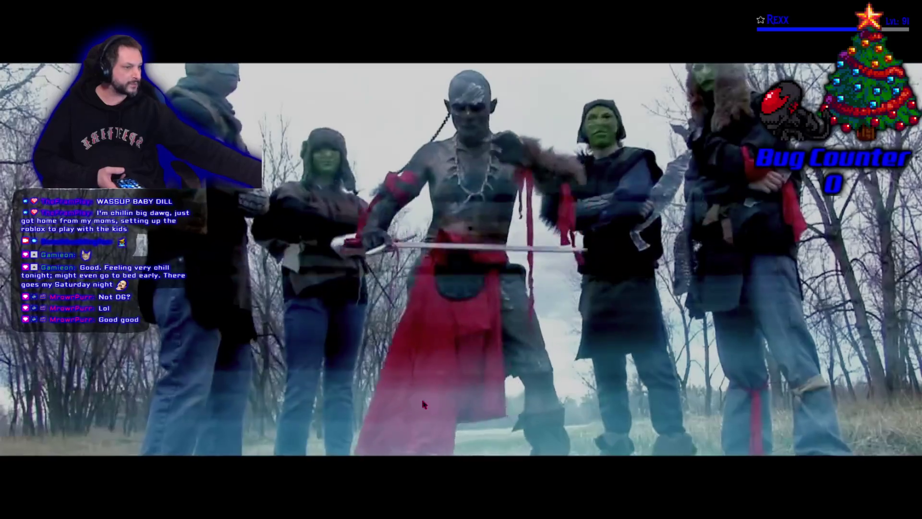
key(Escape)
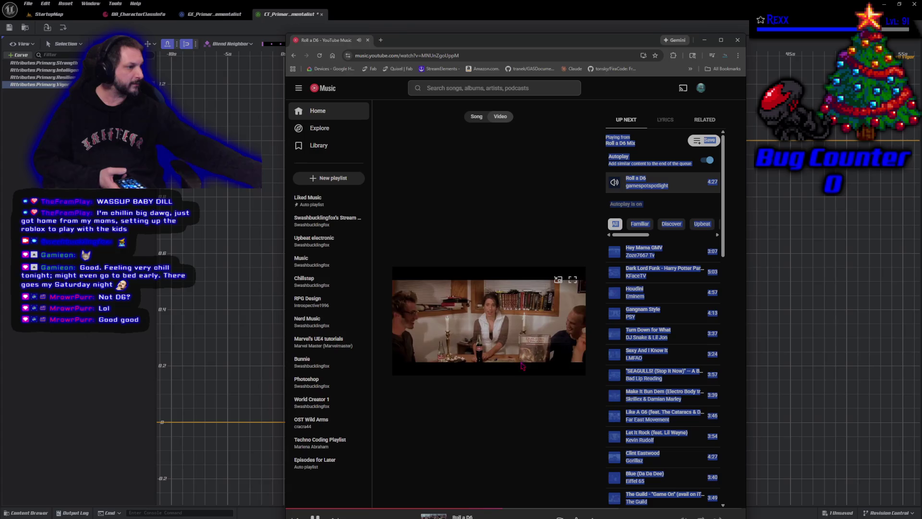
drag(479, 42, 472, 19)
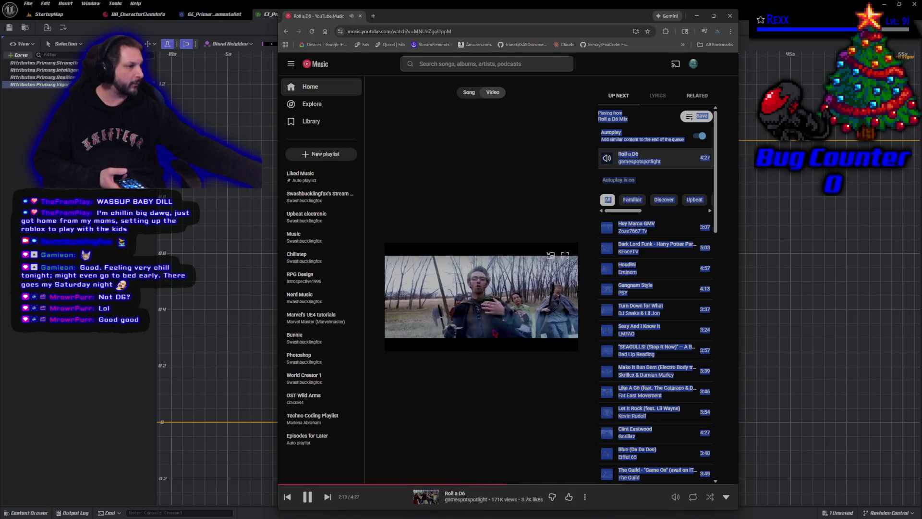
click(567, 256)
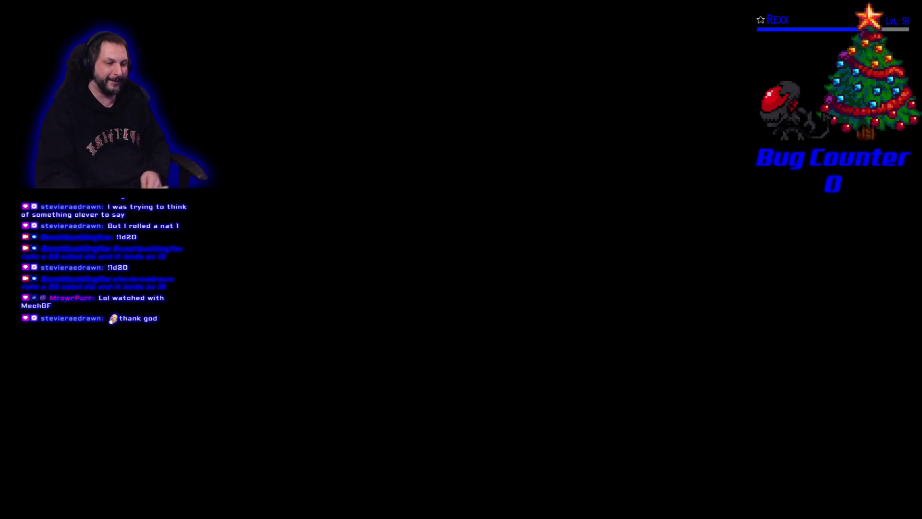
mouse_move(184, 499)
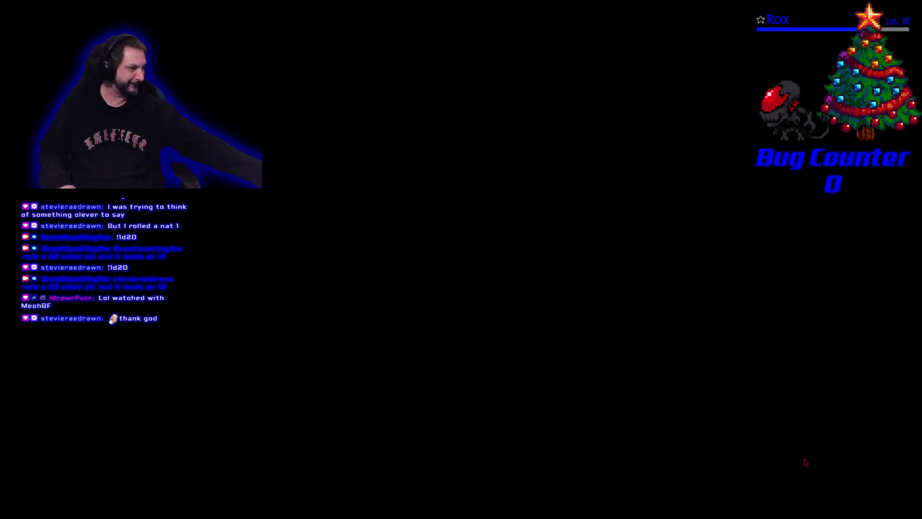
click(905, 502)
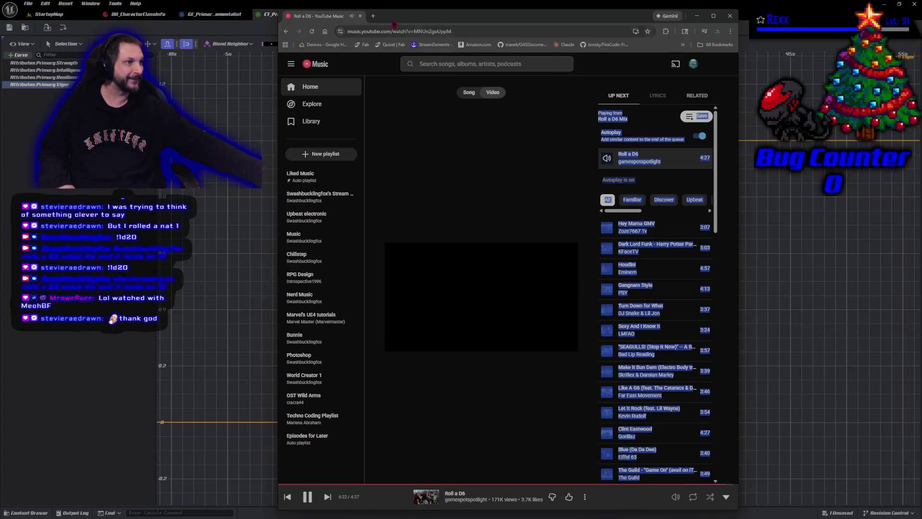
- Drag the YouTube Music window aside, off the Unreal curve editor
mouse_move(301, 18)
mouse_down()
mouse_move(69, 74)
mouse_move(0, 77)
mouse_up()
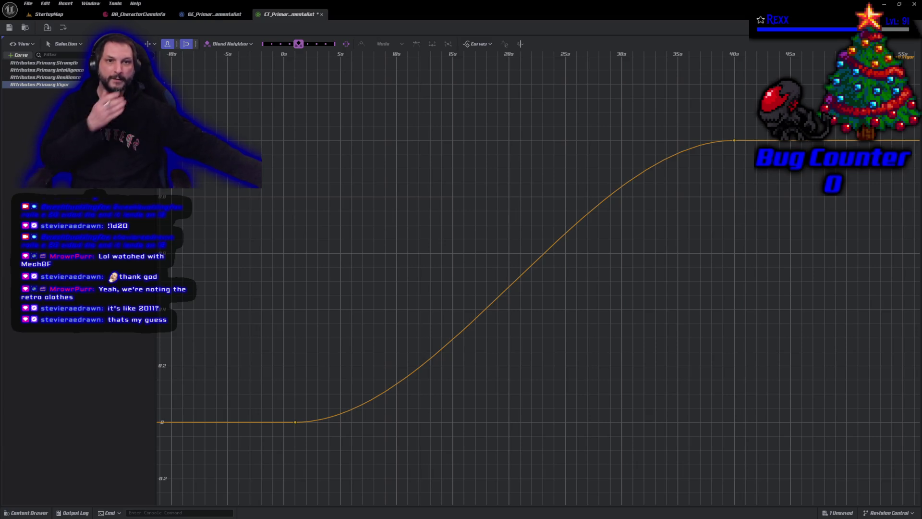
key(alt+Tab)
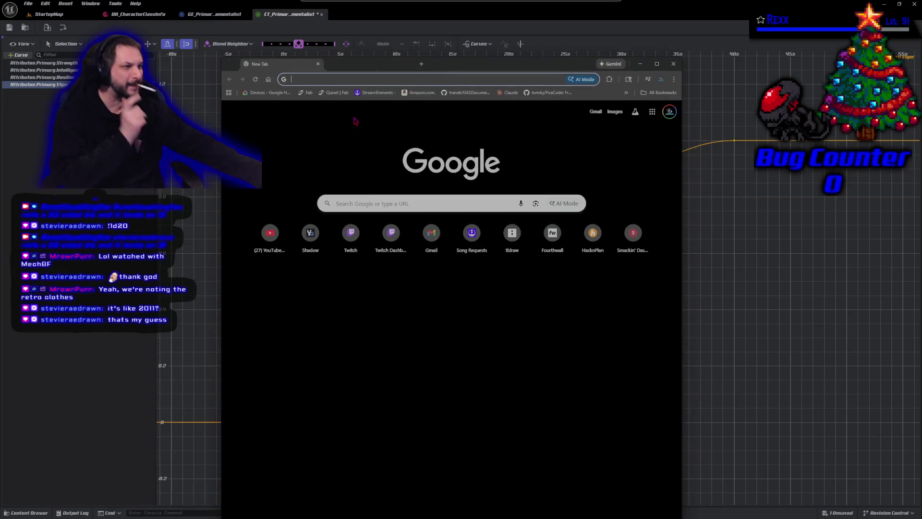
click(361, 208)
text(like a d6)
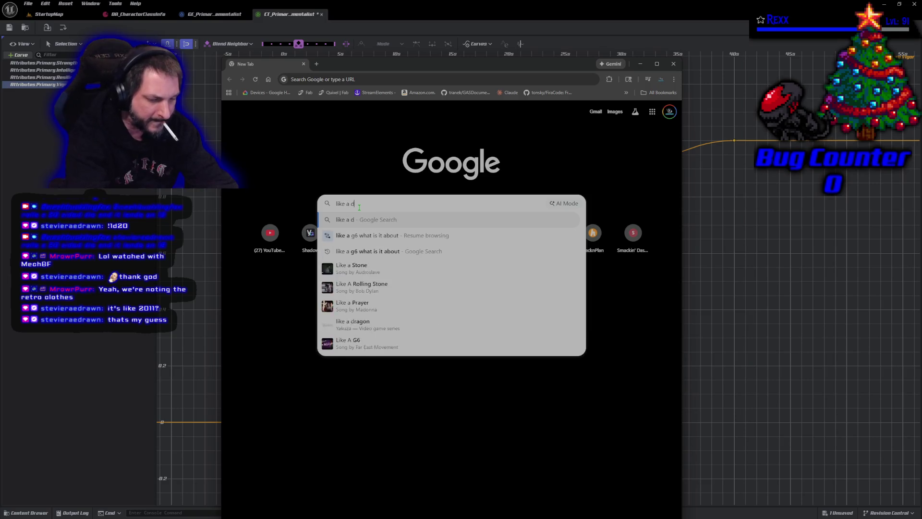
key(Return)
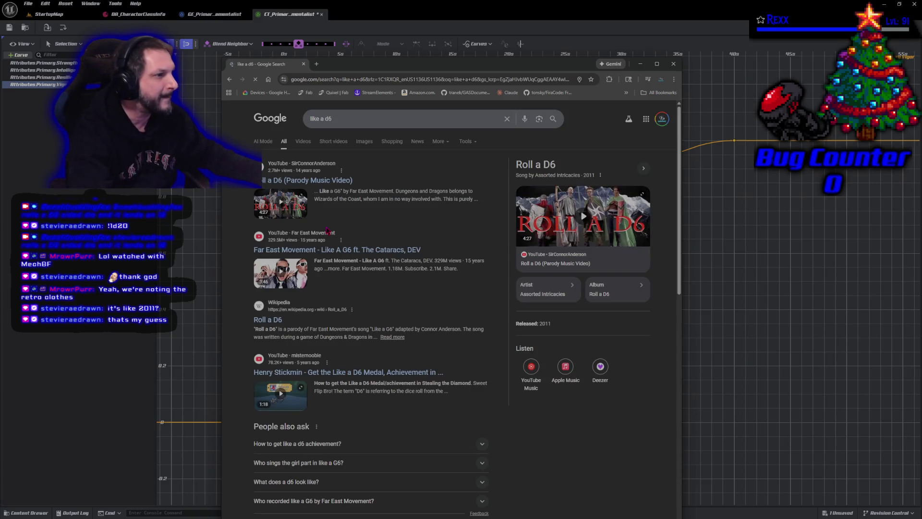
click(338, 182)
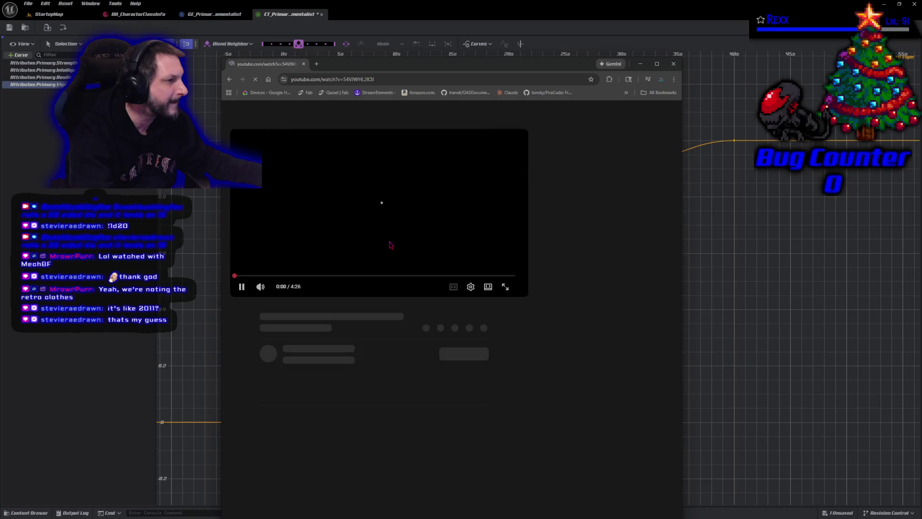
click(242, 286)
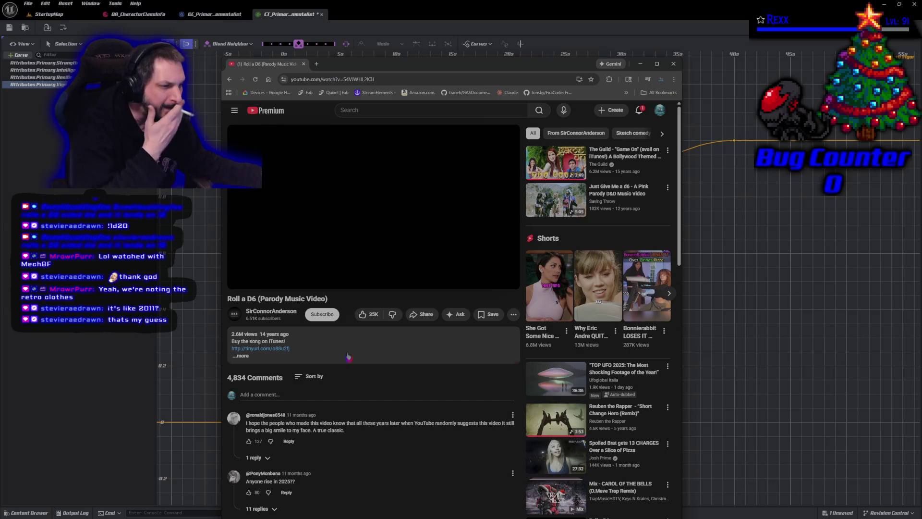
click(278, 270)
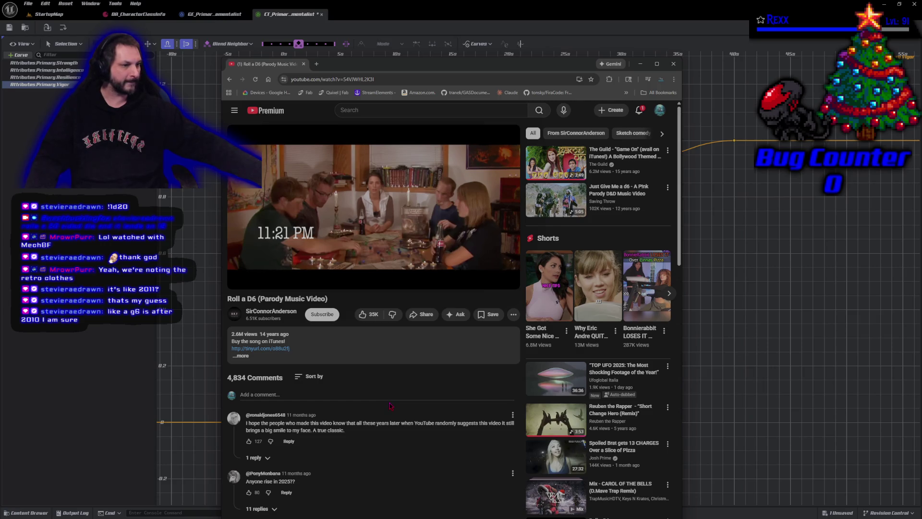
scroll(363, 436, down, 3)
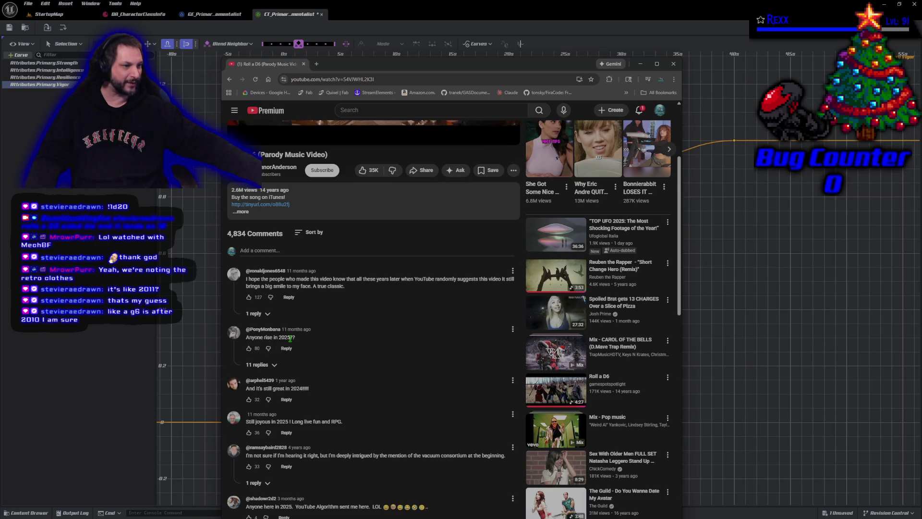
drag(295, 337, 245, 338)
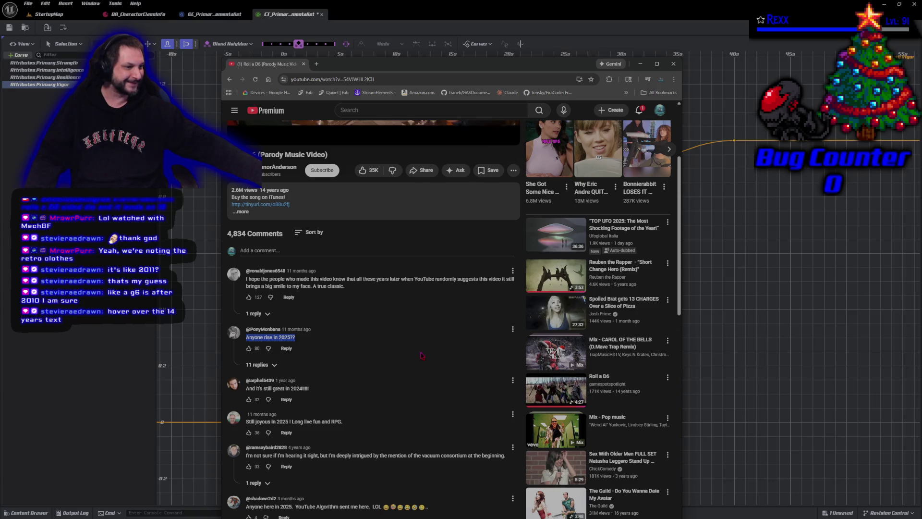
scroll(422, 356, down, 5)
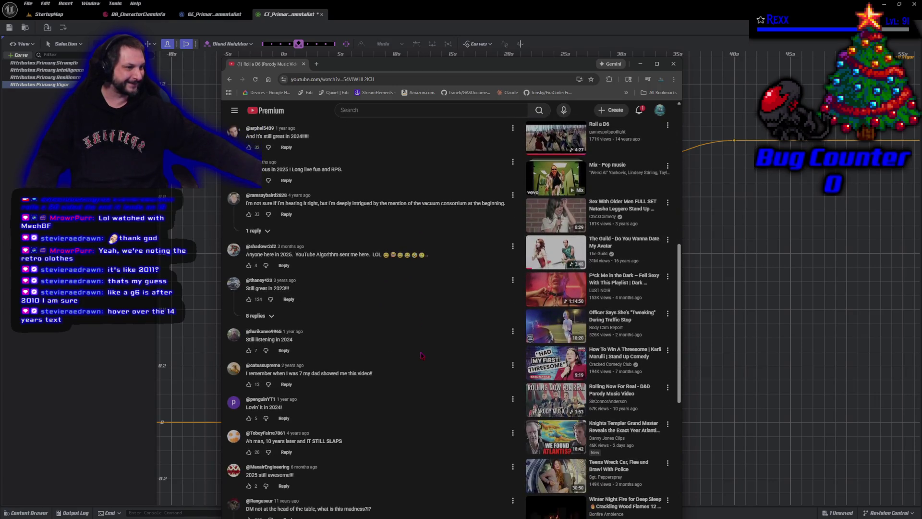
scroll(421, 355, up, 6)
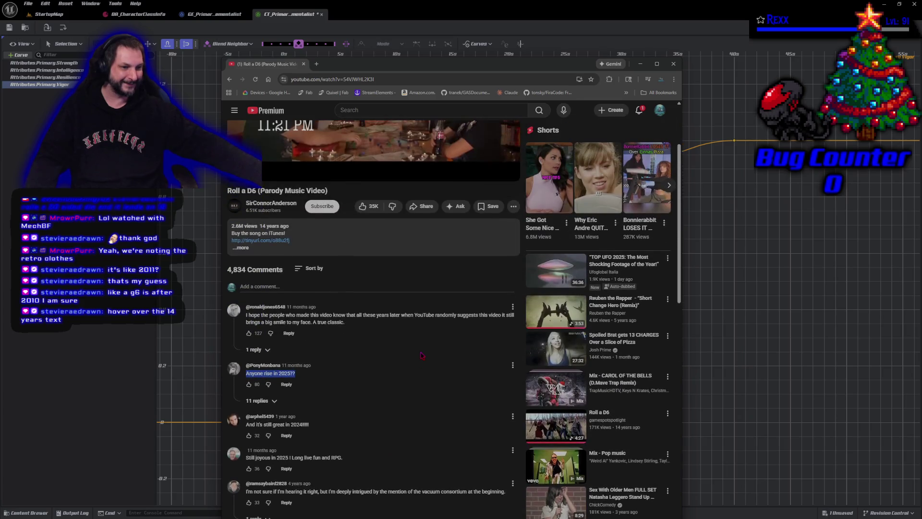
scroll(422, 355, up, 2)
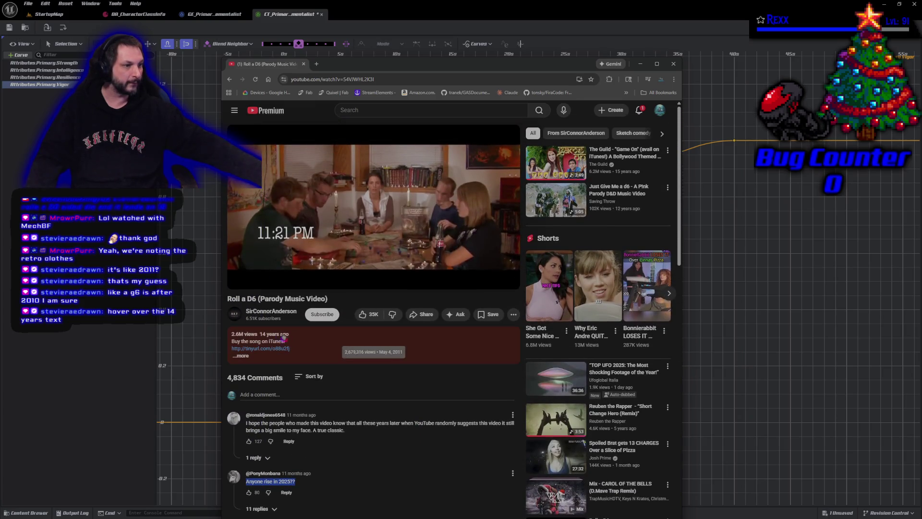
mouse_move(277, 335)
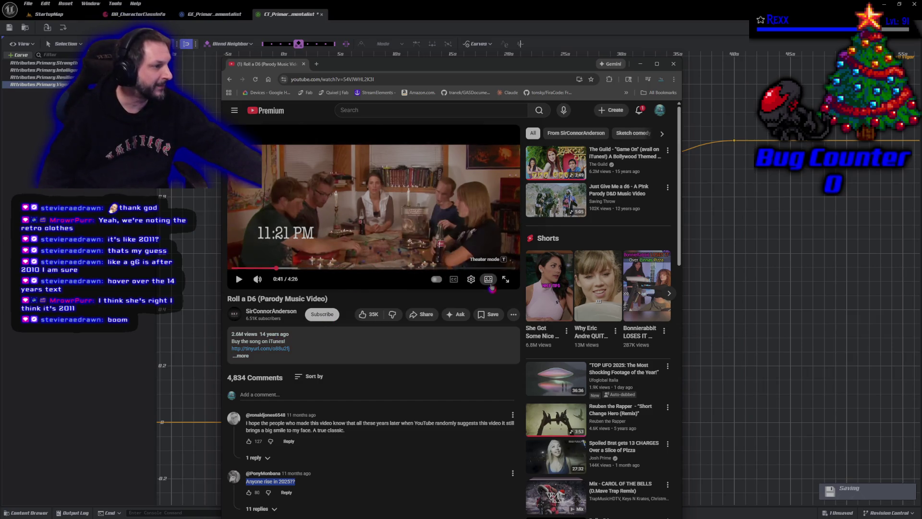
- Switch the YouTube video player to theater mode
click(492, 287)
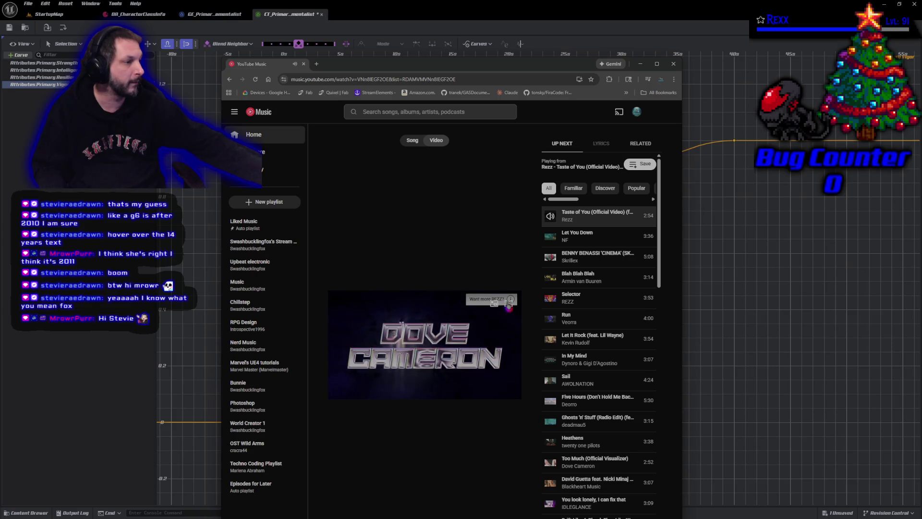
click(508, 305)
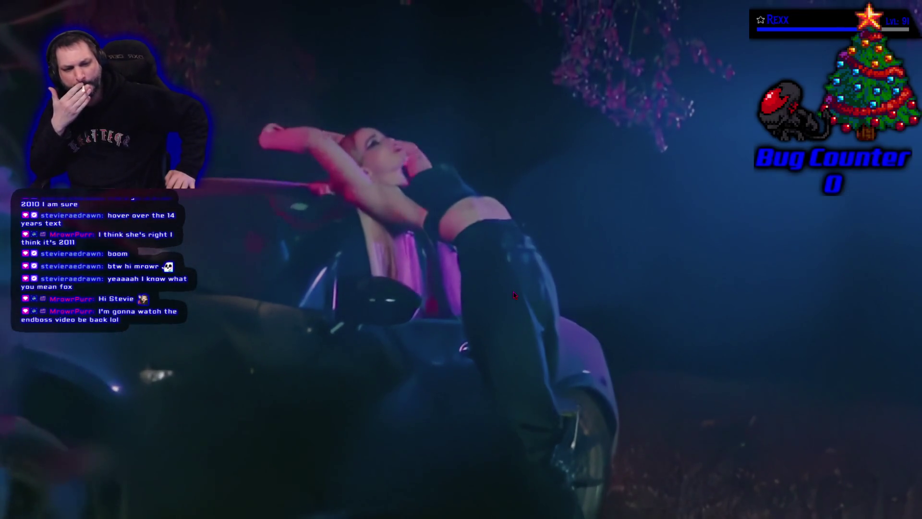
click(195, 356)
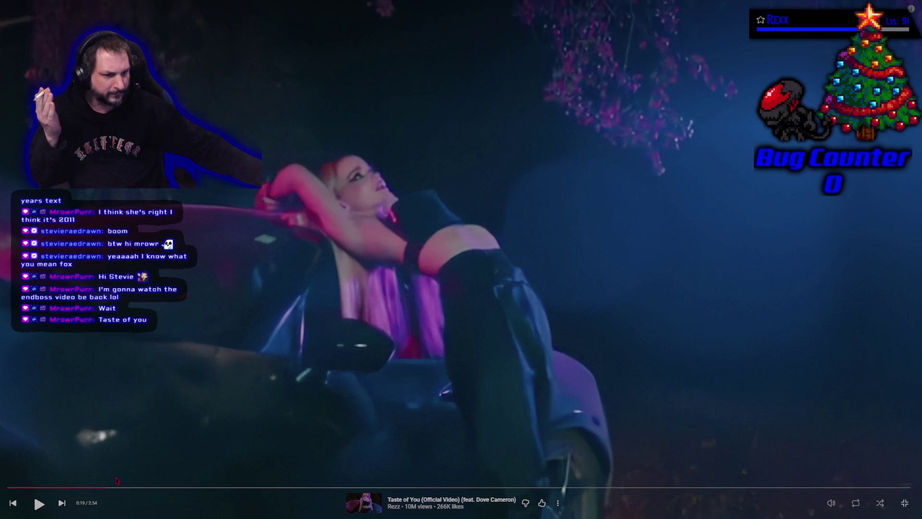
click(182, 303)
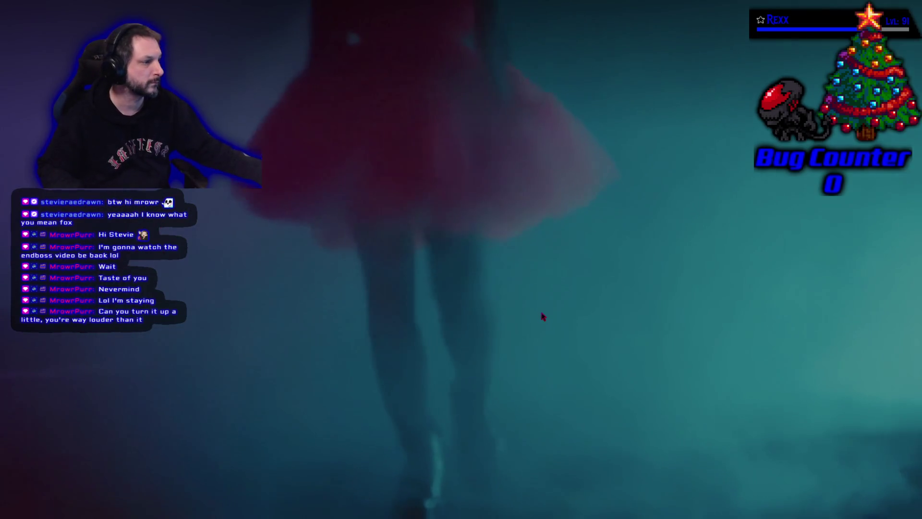
key(Escape)
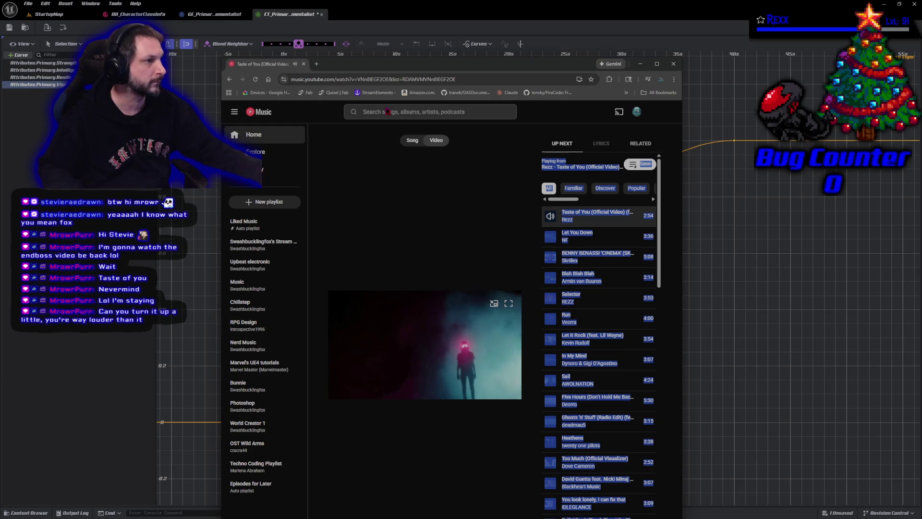
- Raise the browser window, turn the volume up slightly, and watch Taste of You full screen before exiting
drag(379, 73, 381, 30)
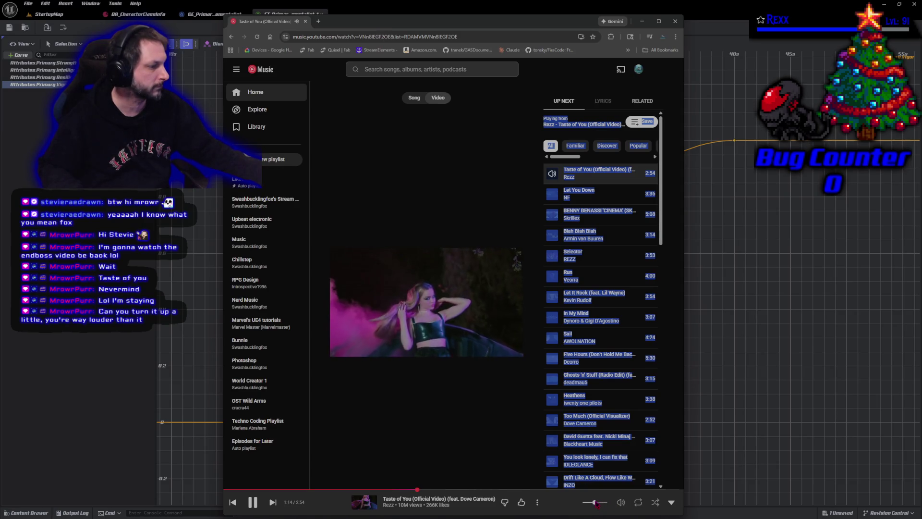
drag(596, 504, 599, 505)
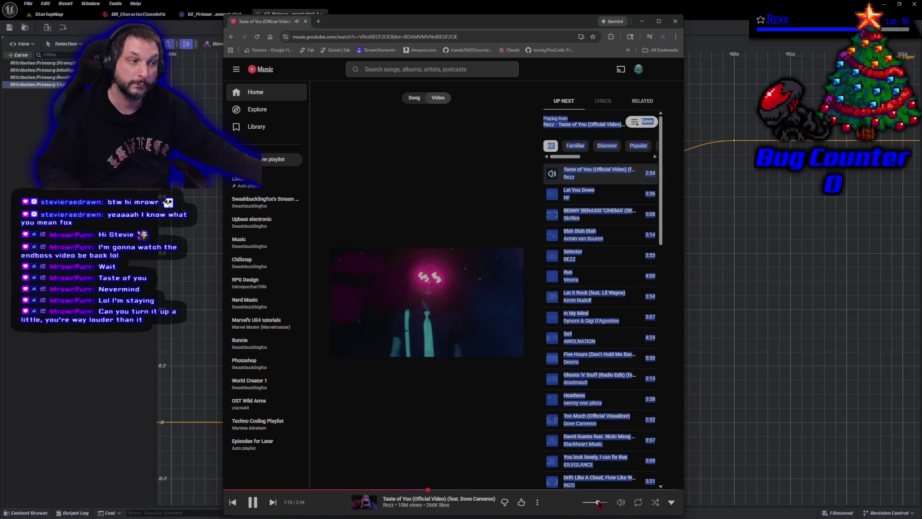
click(512, 264)
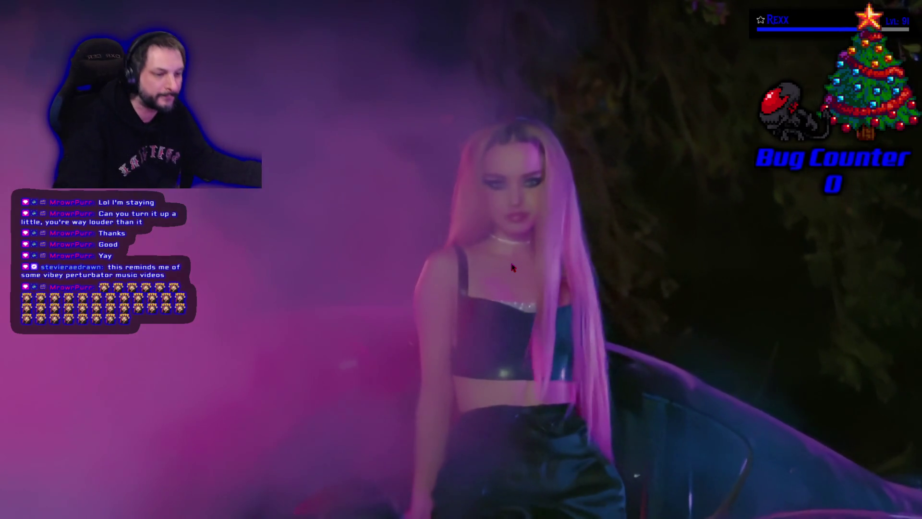
key(Escape)
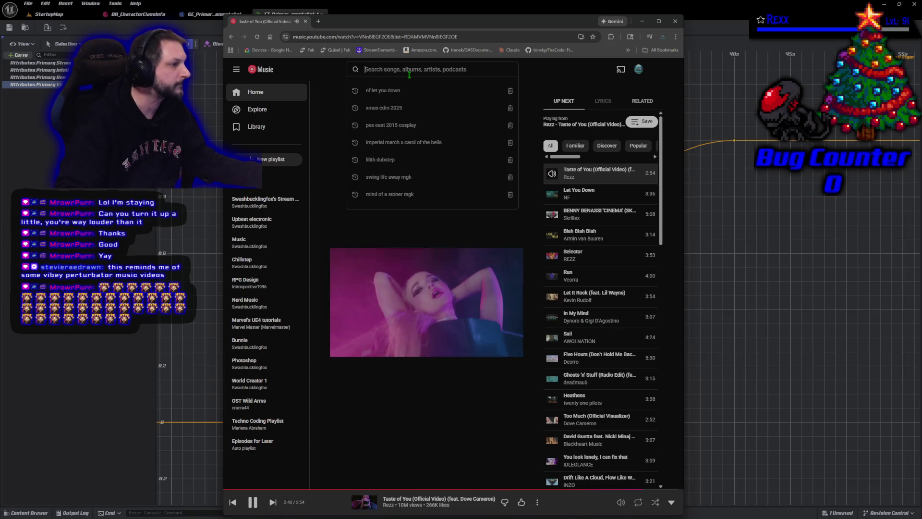
- Search 'enboss marteria' and play Marteria's Endboss video full screen
text(enb)
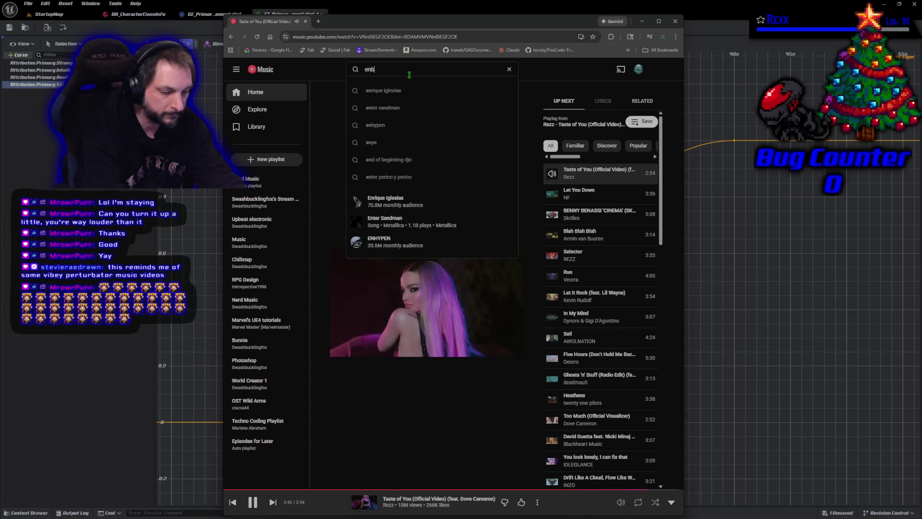
text(oss marteria)
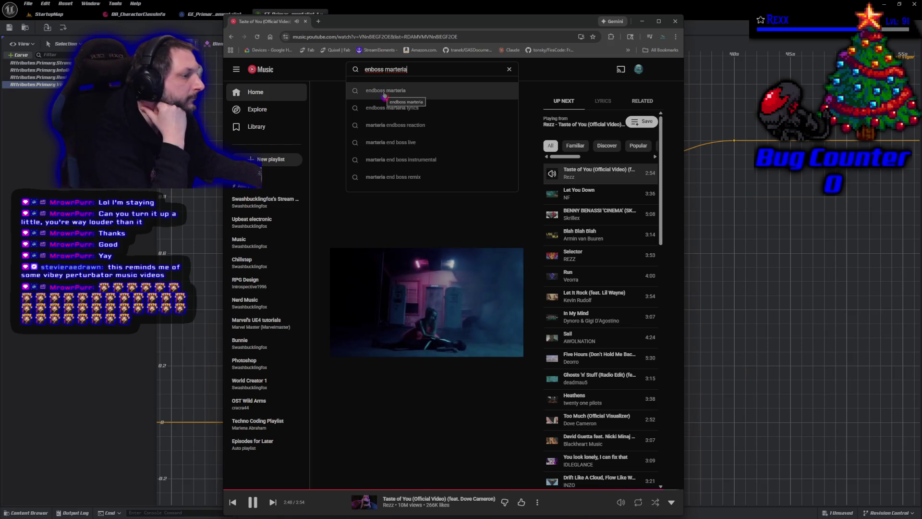
click(384, 92)
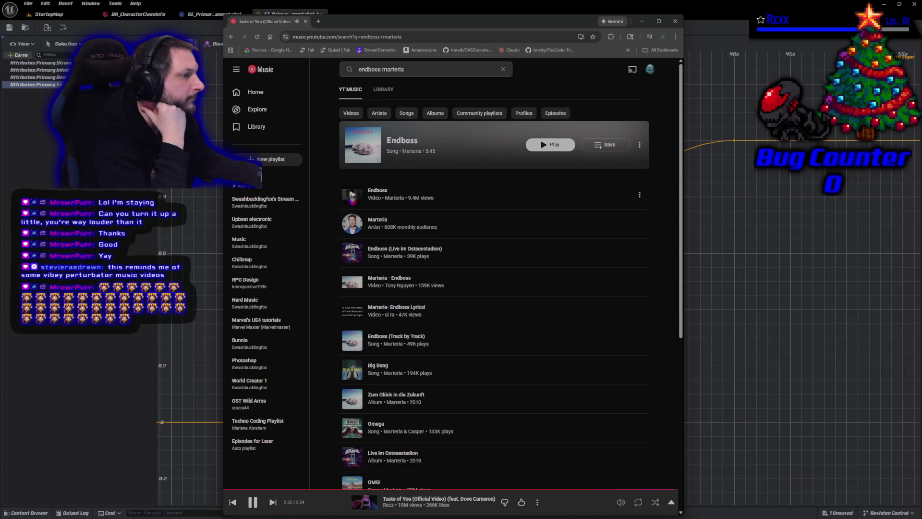
click(352, 198)
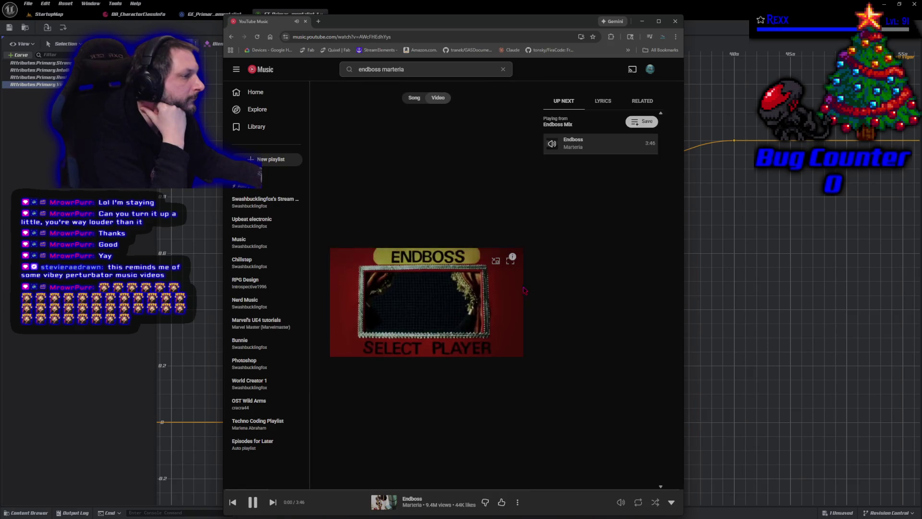
click(511, 262)
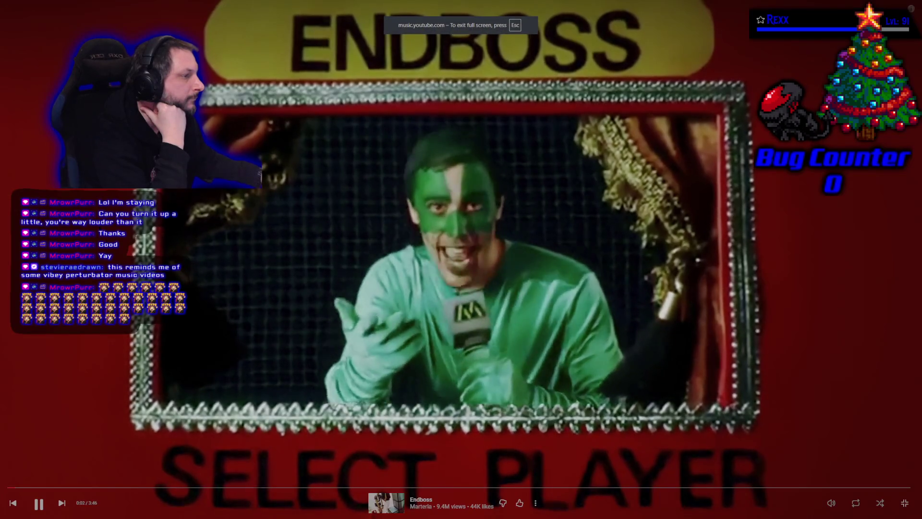
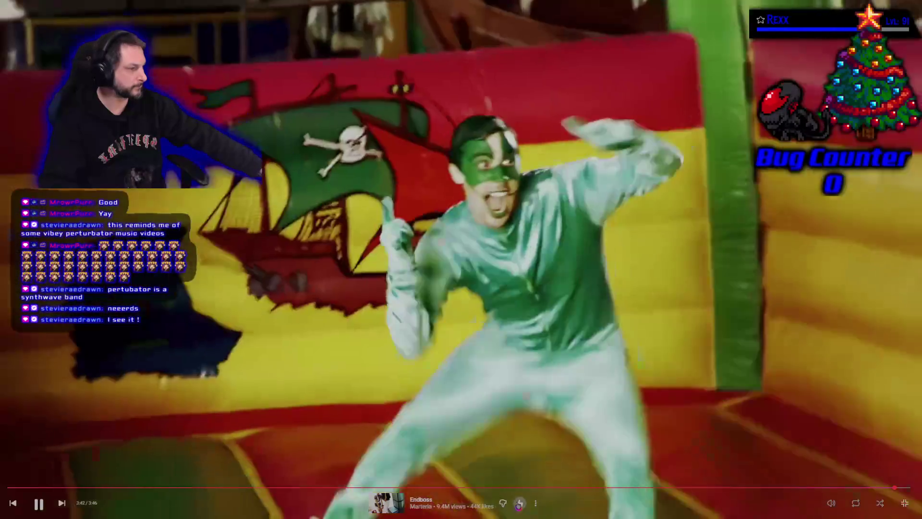
- Like the playing YouTube Music song, exit fullscreen, and bring the Unreal editor forward
click(518, 503)
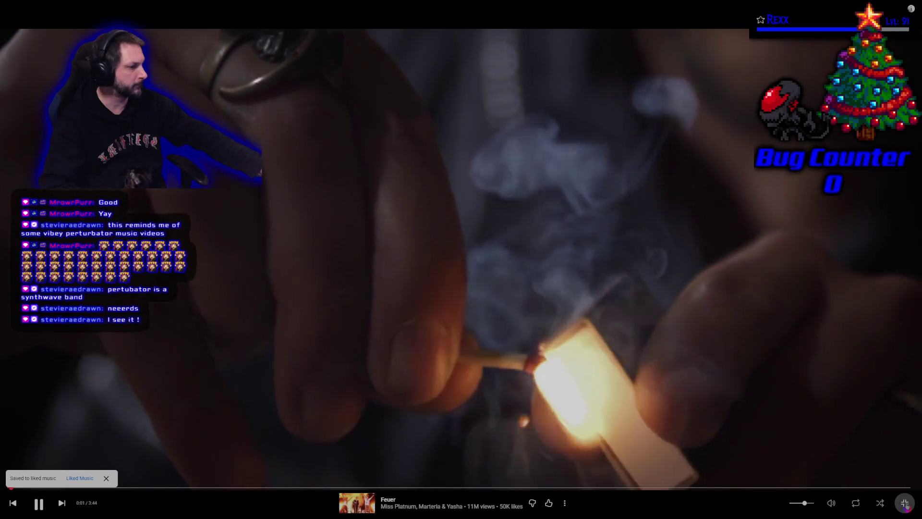
click(905, 503)
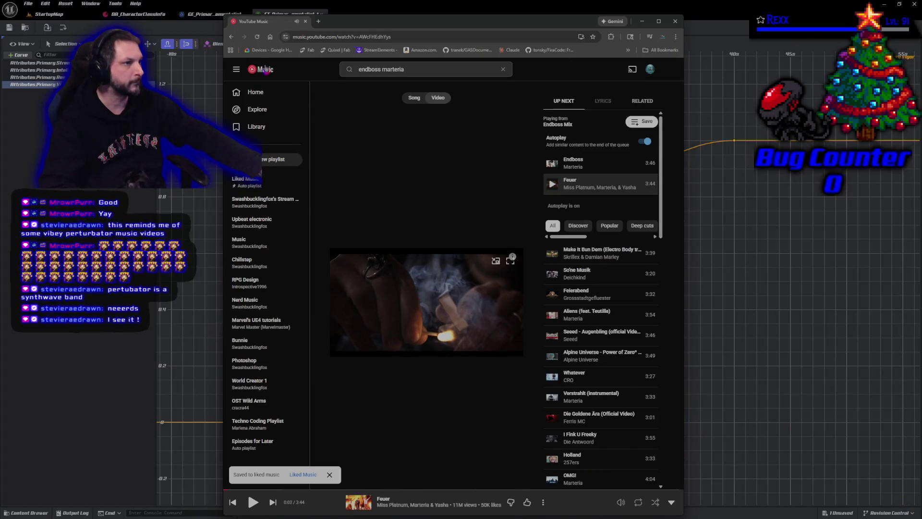
click(258, 13)
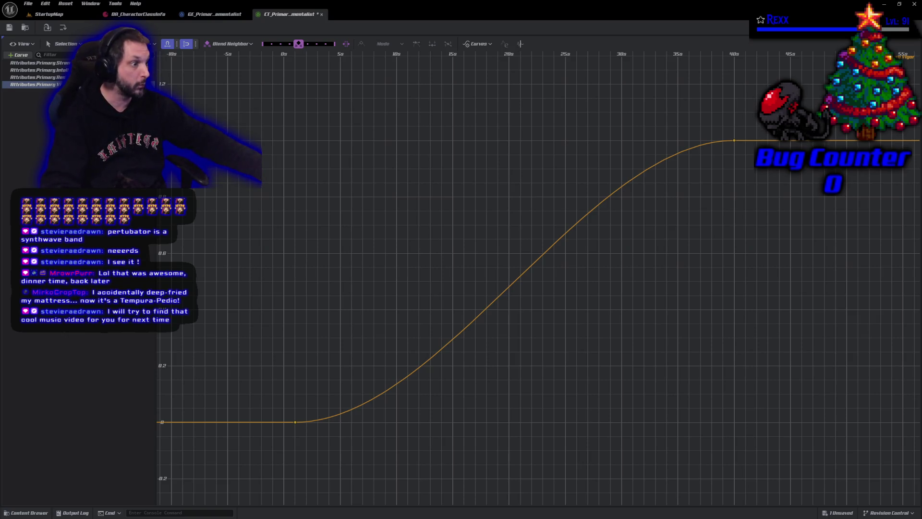
- Switch from the curve table to the GE_Primary...Elementalist gameplay effect's Class Defaults
click(215, 14)
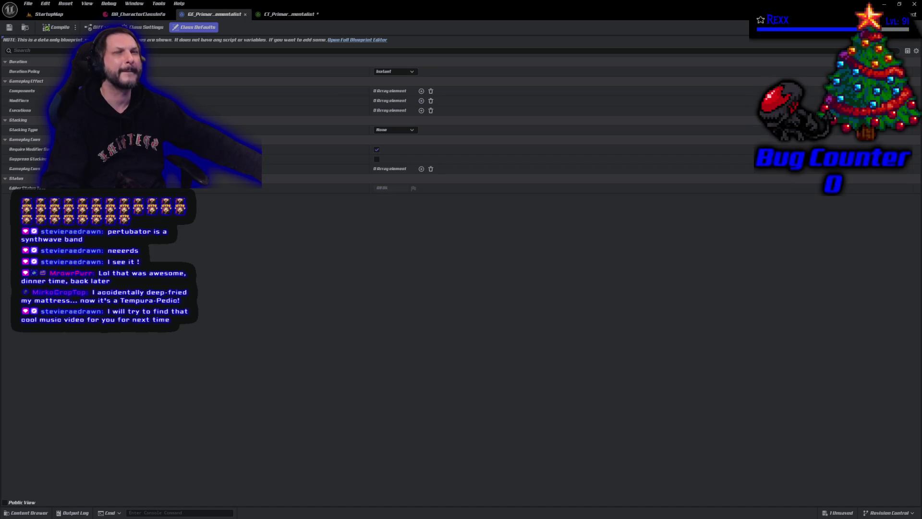
- Add four modifiers to the gameplay effect and expand each of them
click(421, 101)
click(421, 102)
click(421, 102)
click(421, 101)
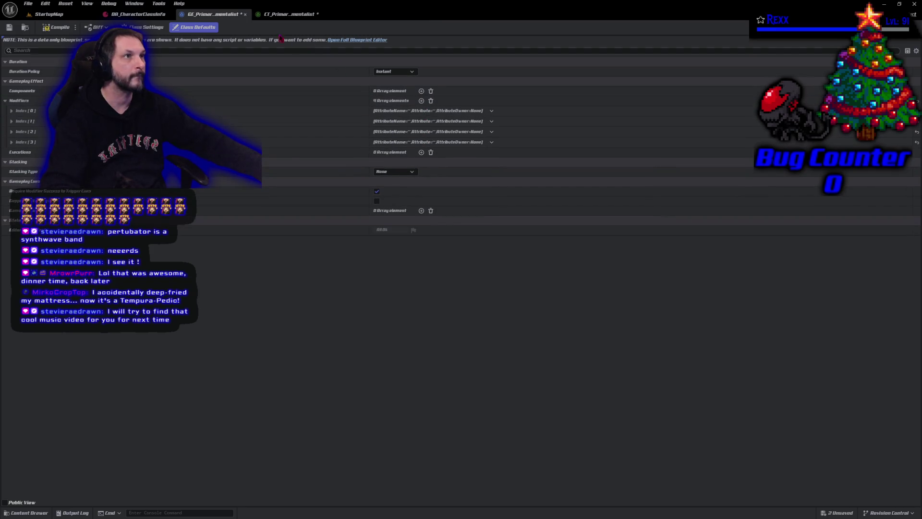
click(12, 141)
click(11, 131)
click(12, 121)
click(11, 111)
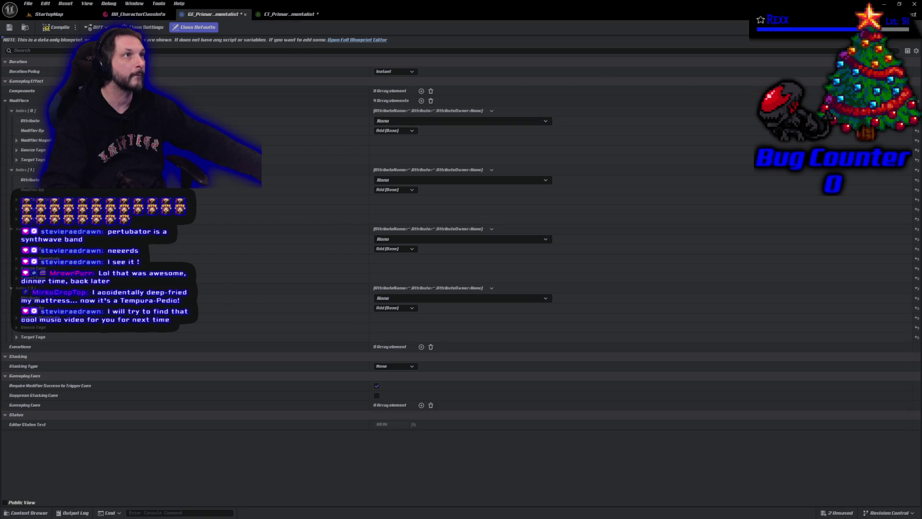
- Make the first modifier override AuraAttributeSet.Strength and expand its magnitude settings
click(411, 121)
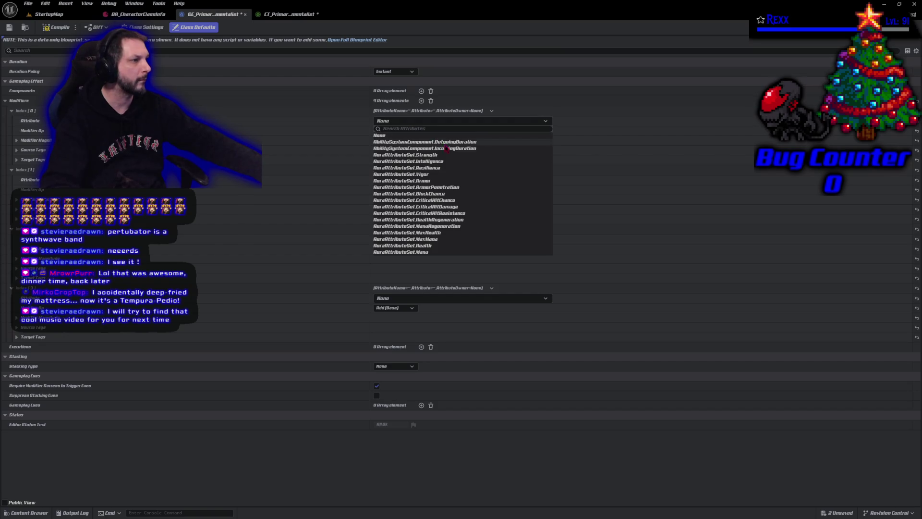
click(431, 156)
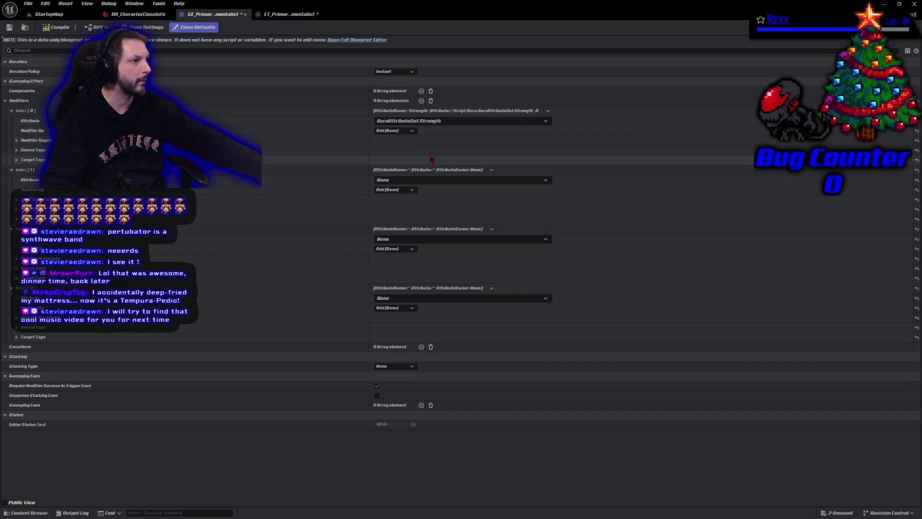
click(408, 134)
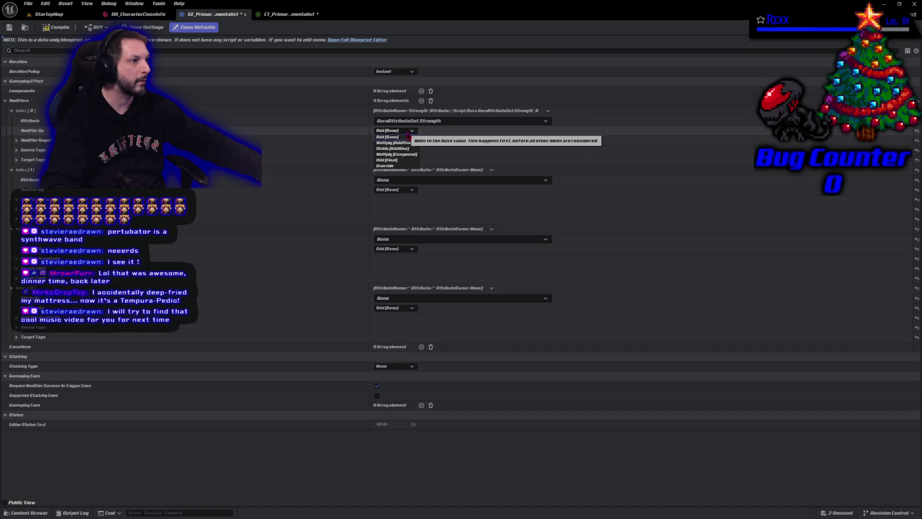
click(403, 166)
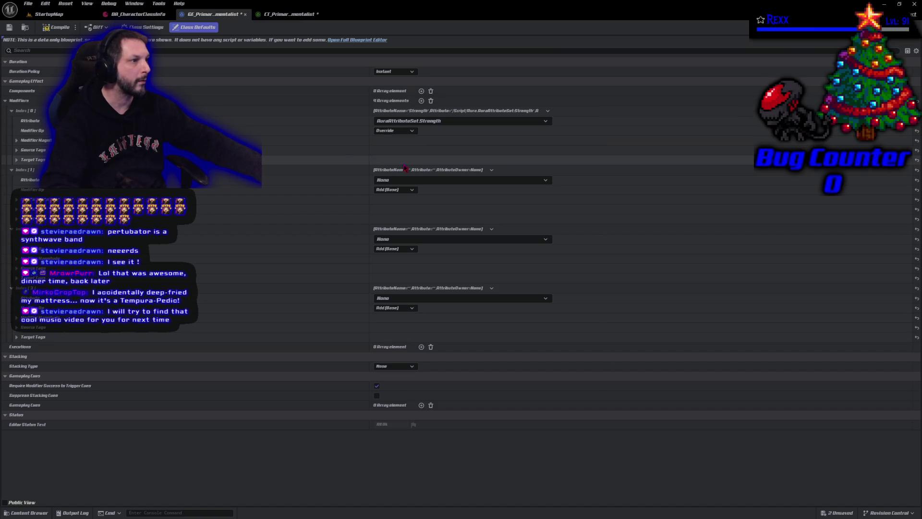
click(17, 141)
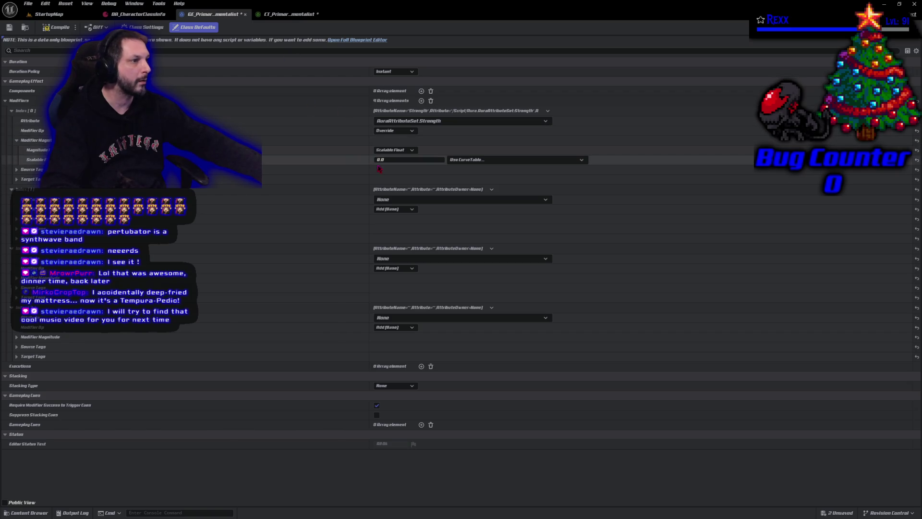
- Drive the scalable-float magnitude from CT_PrimaryAttributes_Elementalist's Attributes.Primary.Strength curve
click(394, 150)
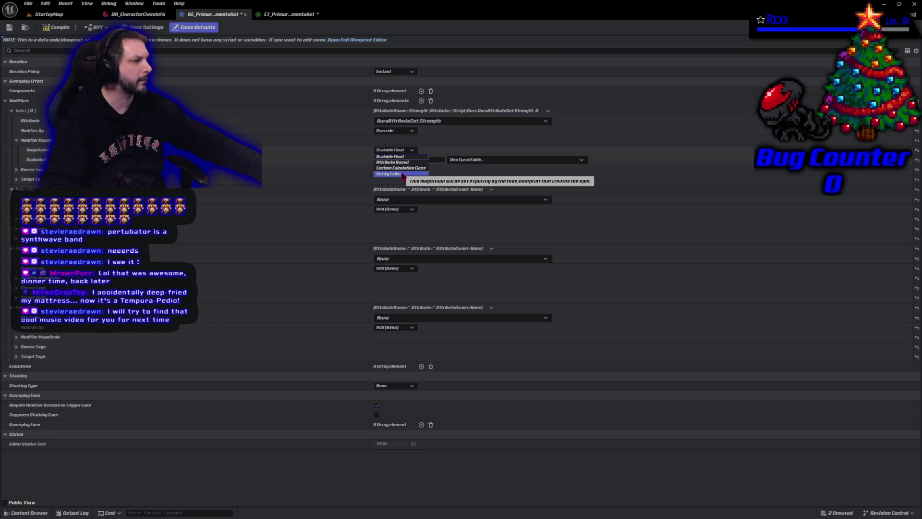
click(475, 159)
click(480, 159)
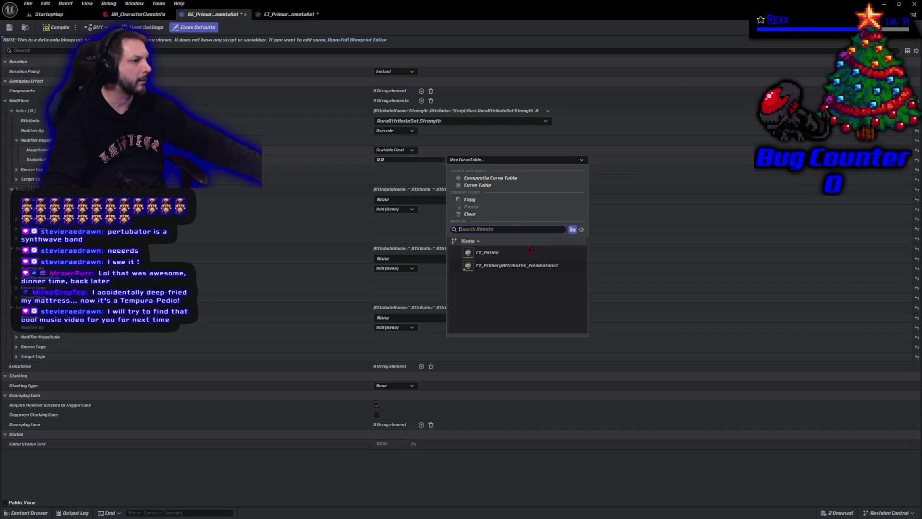
click(537, 265)
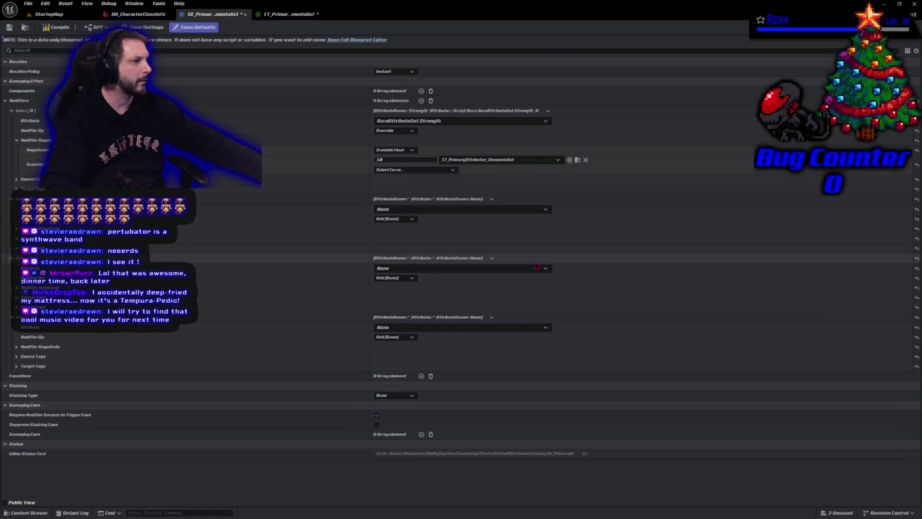
click(405, 170)
click(410, 189)
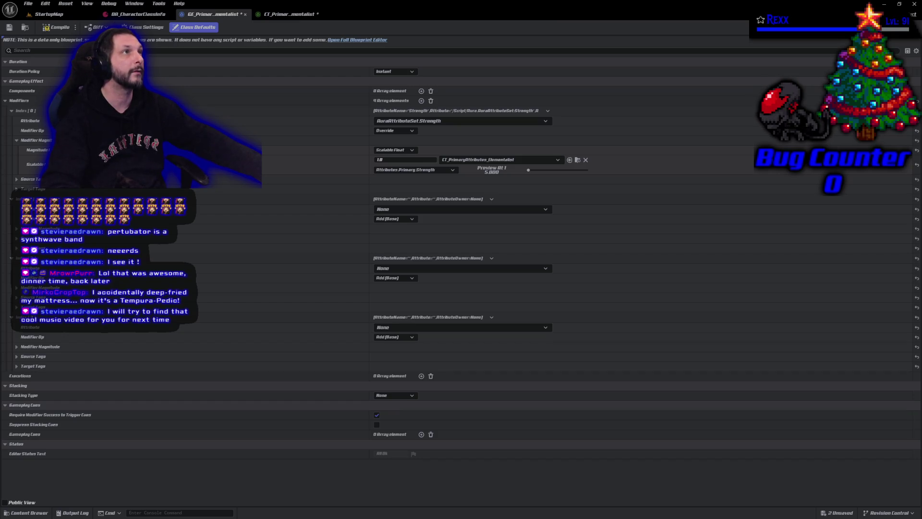
click(406, 159)
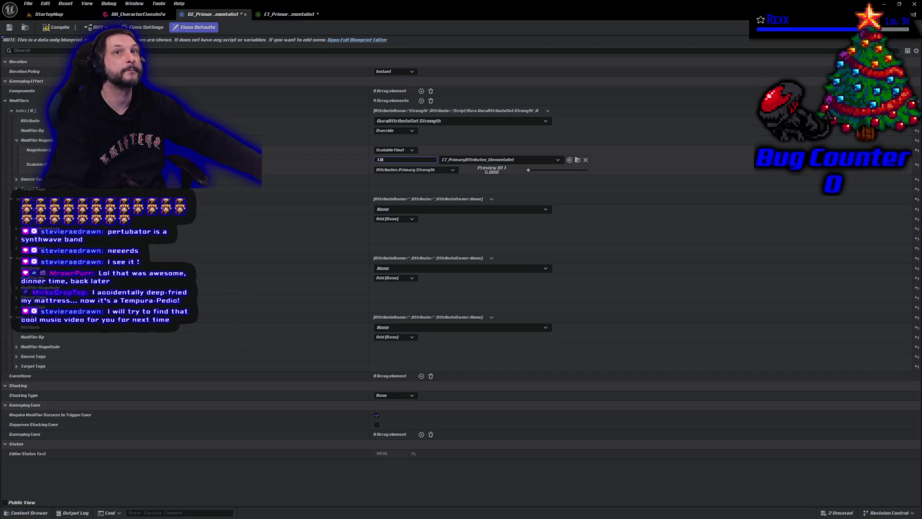
- Make Index[1] override Intelligence from CT_PrimaryAttributes_Elementalist's Attributes.Primary.Intelligence curve
click(420, 210)
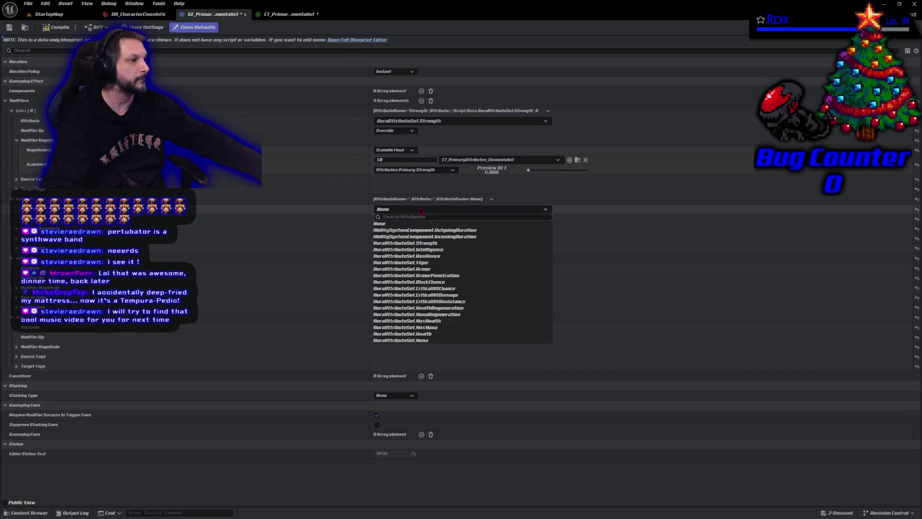
click(431, 250)
click(395, 219)
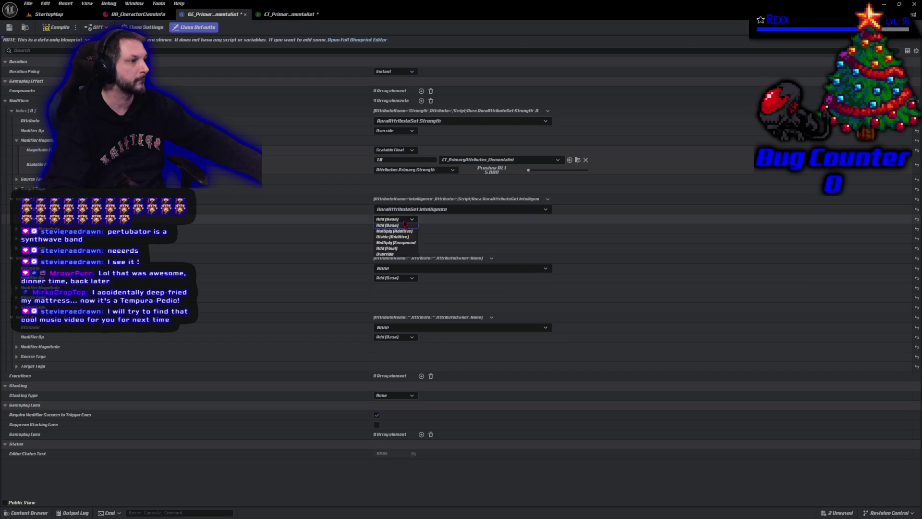
click(386, 253)
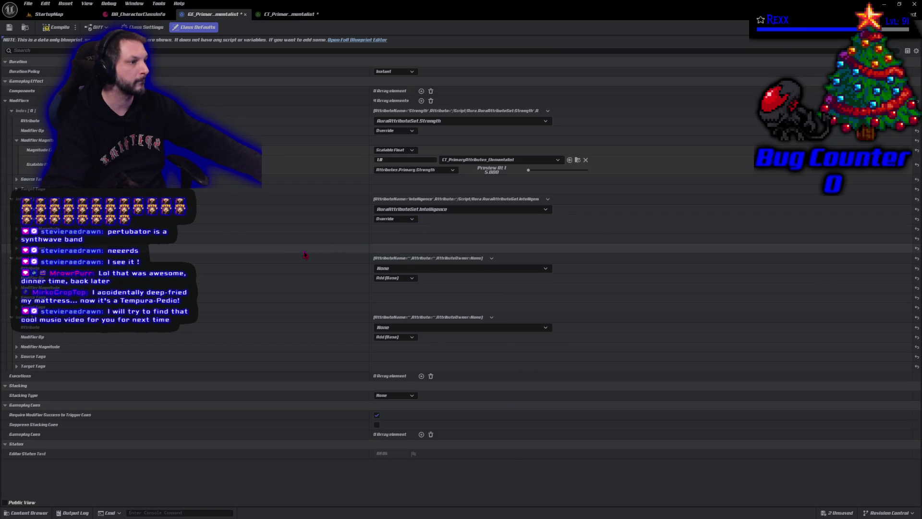
click(16, 228)
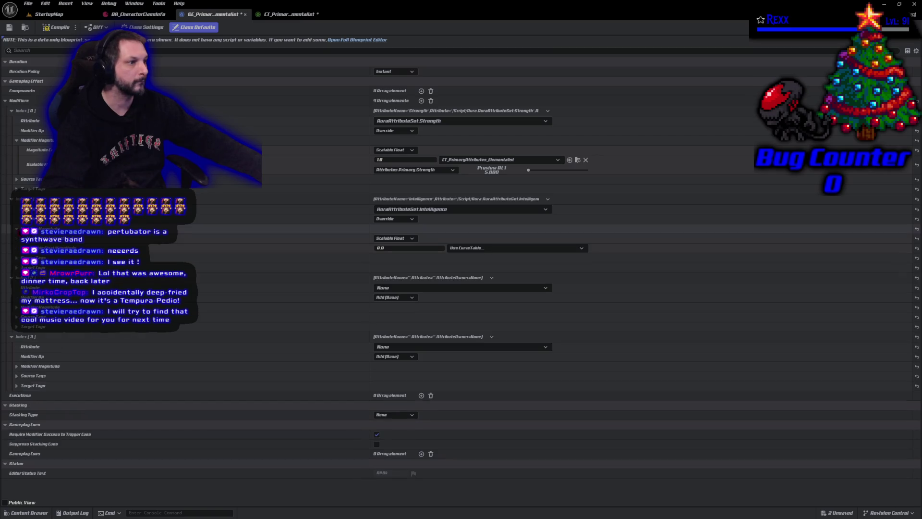
click(468, 248)
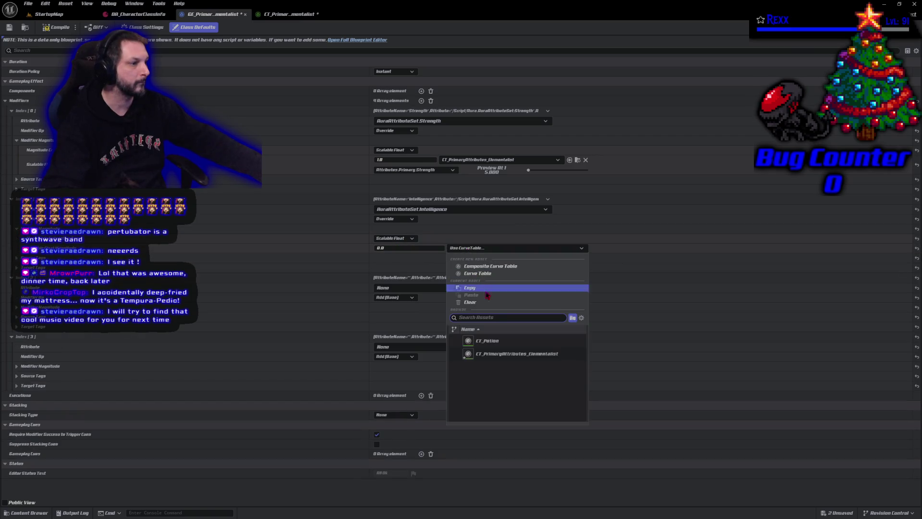
click(516, 354)
click(416, 257)
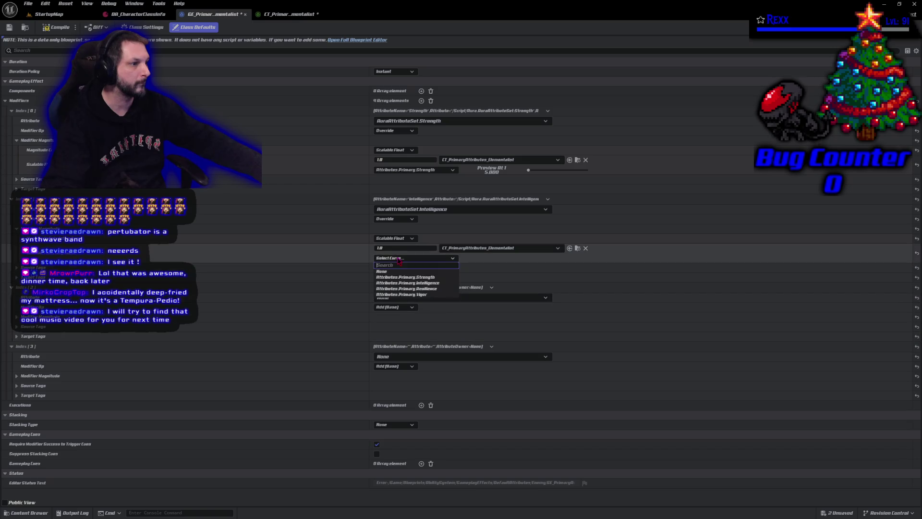
click(406, 287)
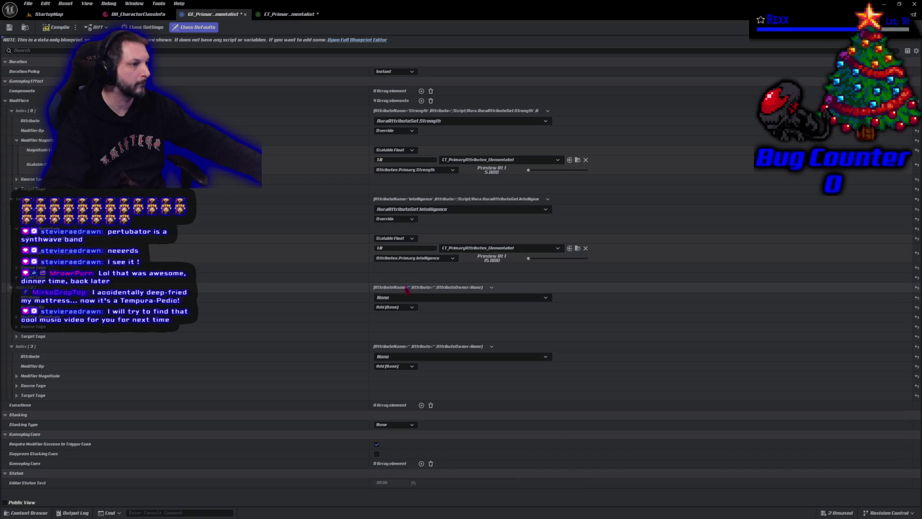
- Make Index[2] override Resilience from CT_PrimaryAttributes_Elementalist's Attributes.Primary.Resilience curve
click(408, 298)
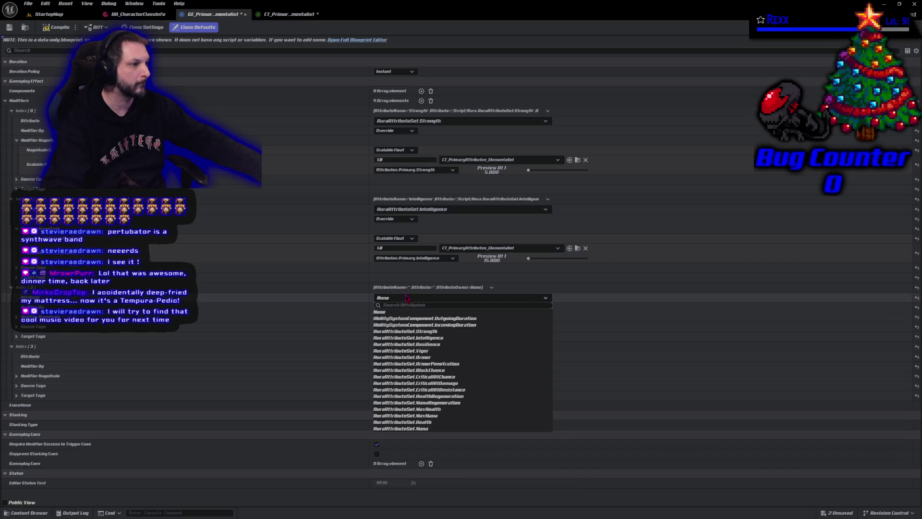
click(428, 345)
click(395, 307)
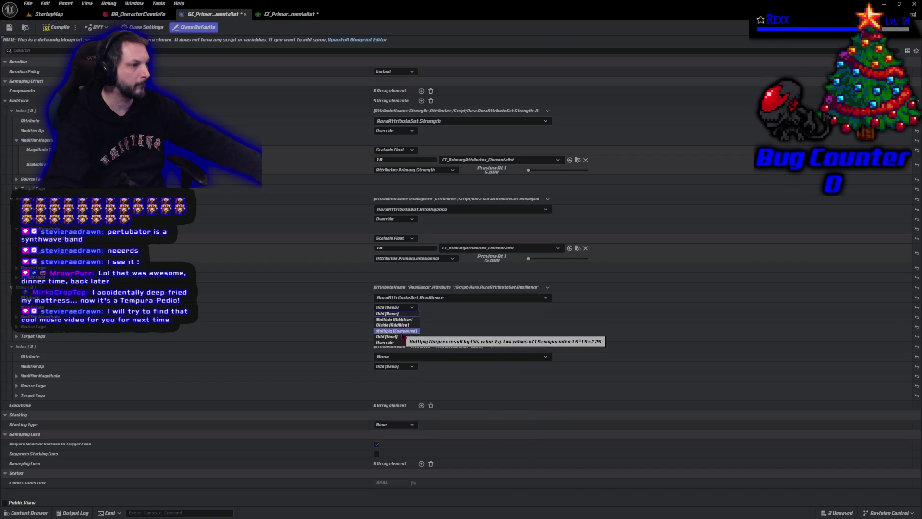
click(386, 343)
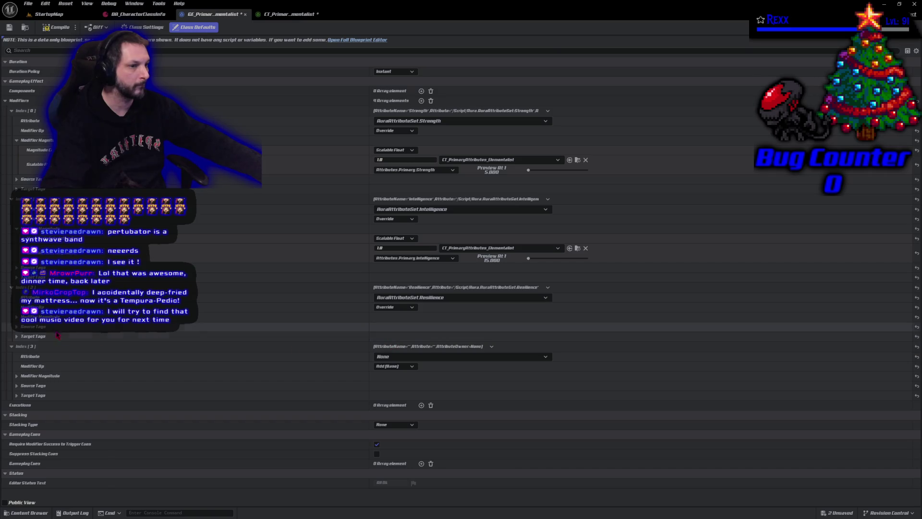
click(52, 317)
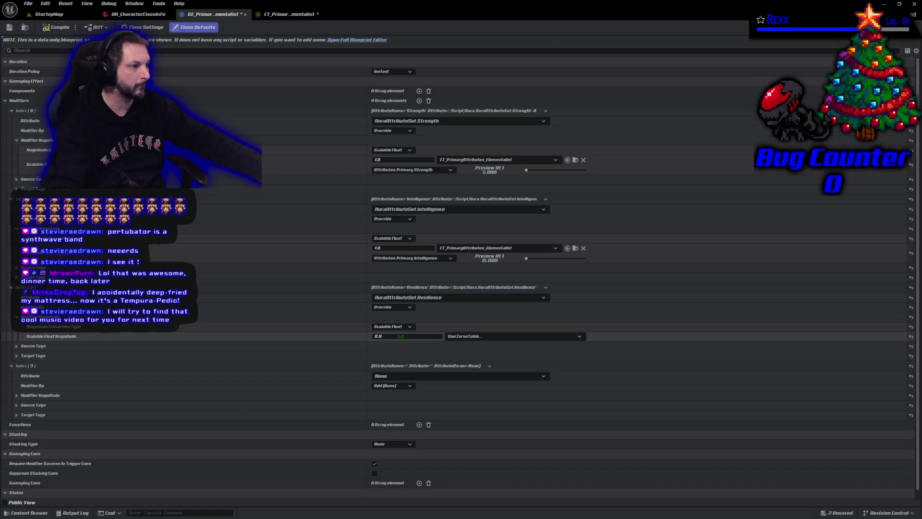
click(464, 337)
click(516, 443)
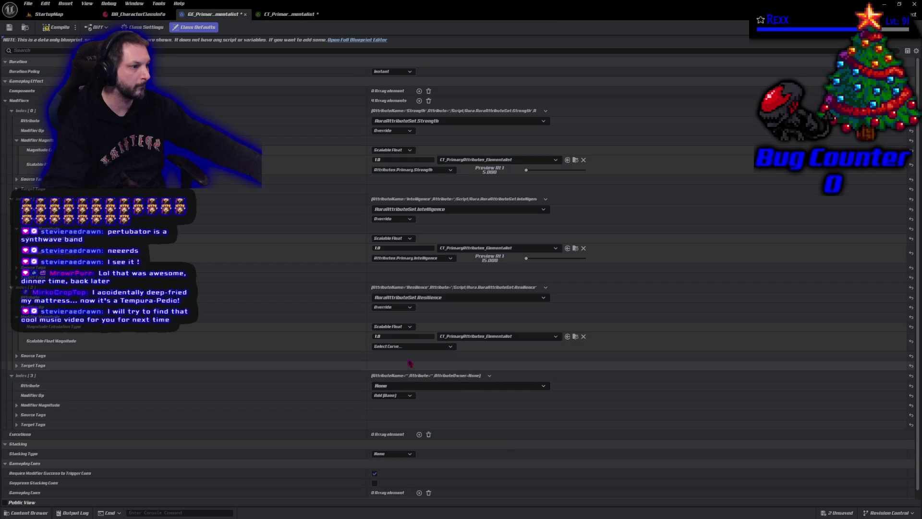
click(413, 345)
click(392, 374)
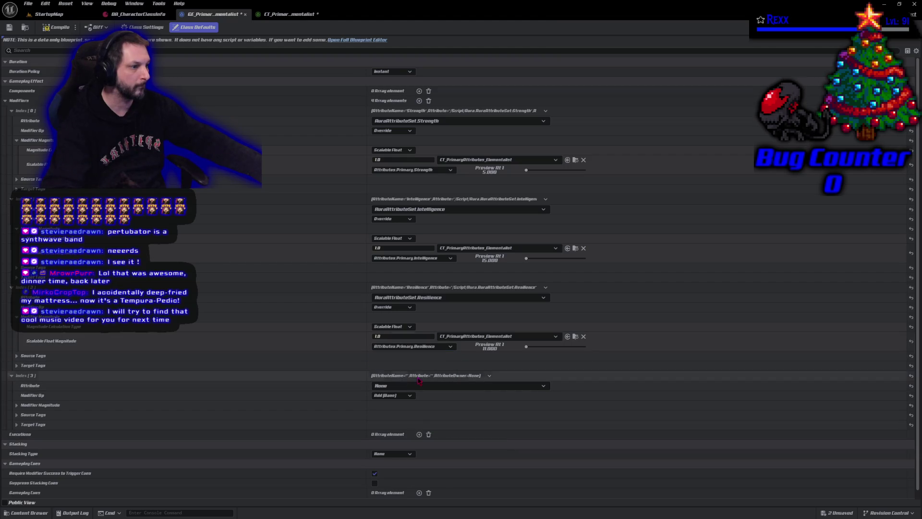
- Make Index[3] override Vigor from the Attributes.Primary.Vigor curve, then Save All
click(380, 385)
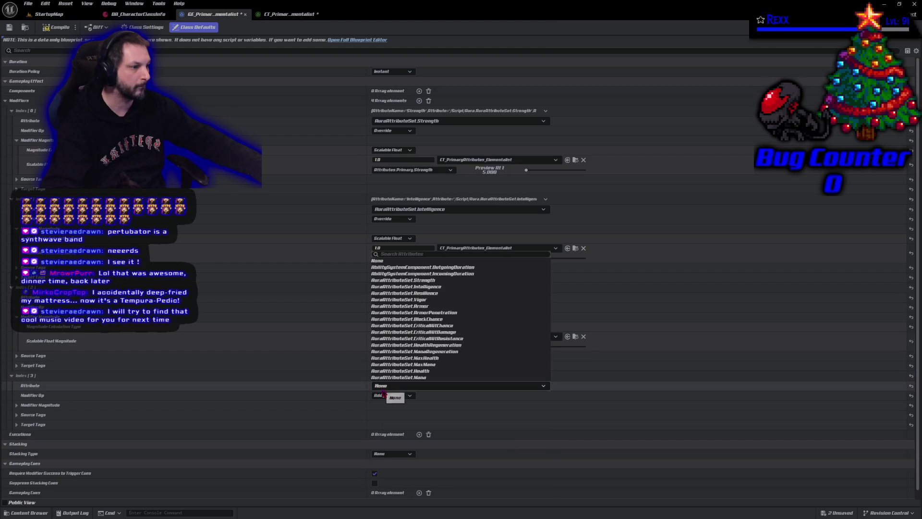
click(425, 299)
click(392, 395)
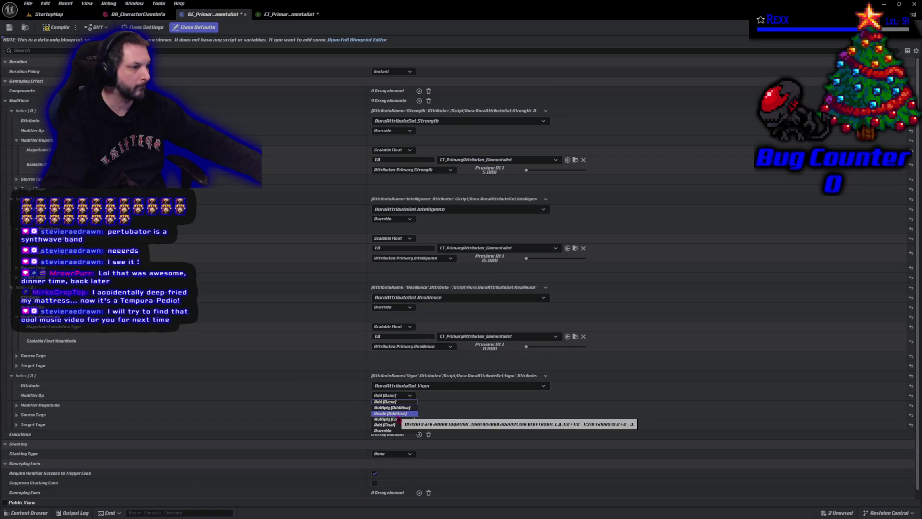
click(383, 430)
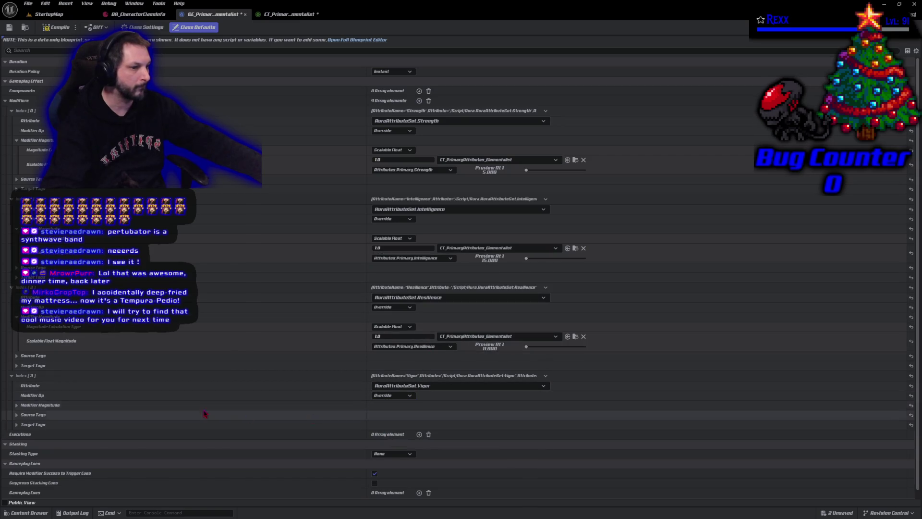
click(43, 405)
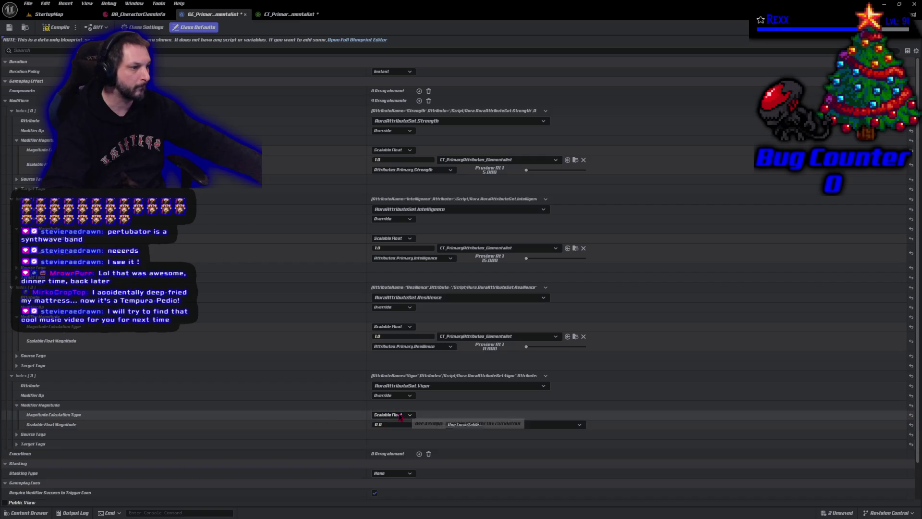
click(485, 424)
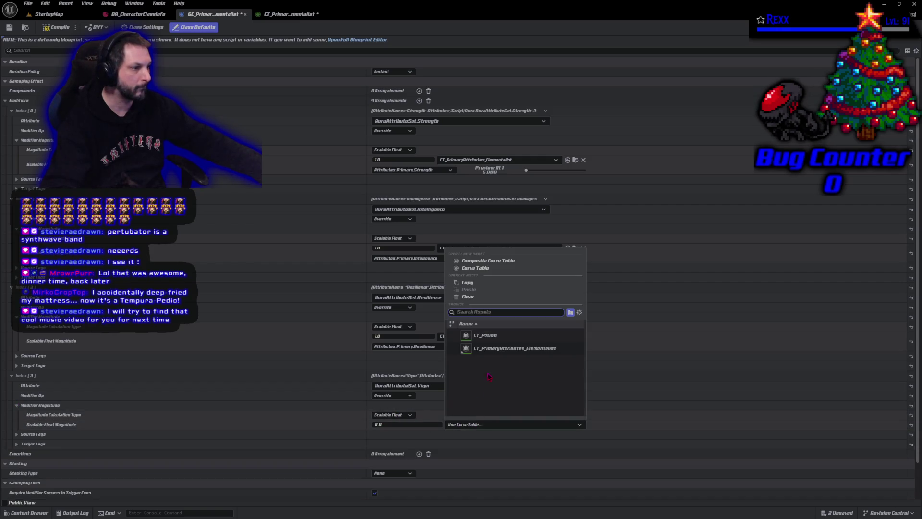
click(500, 348)
click(413, 434)
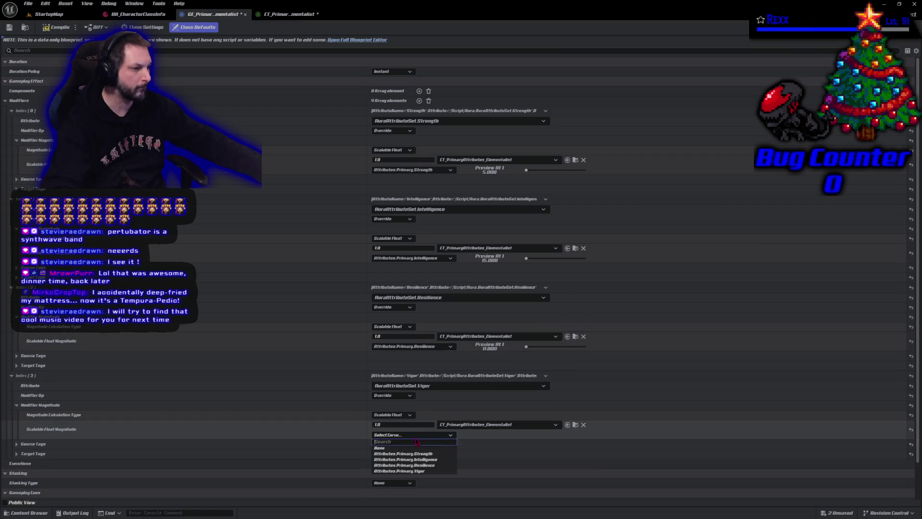
click(413, 471)
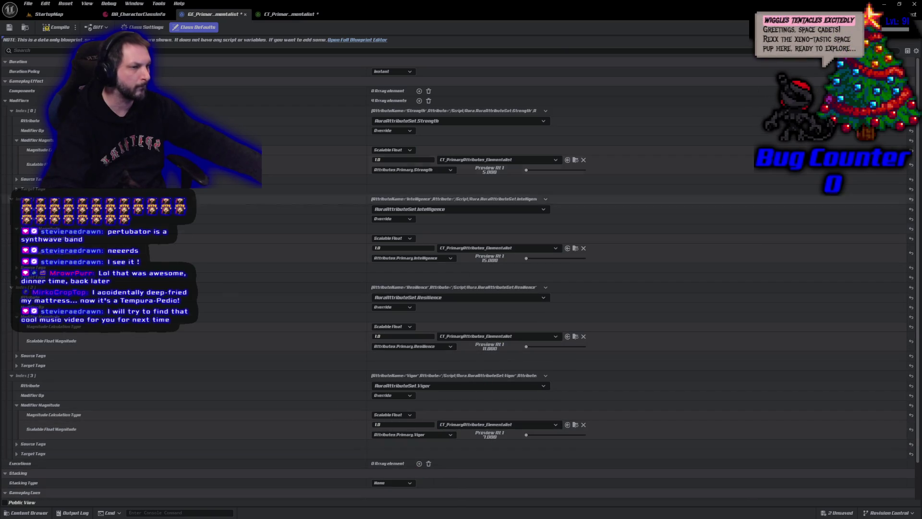
click(29, 4)
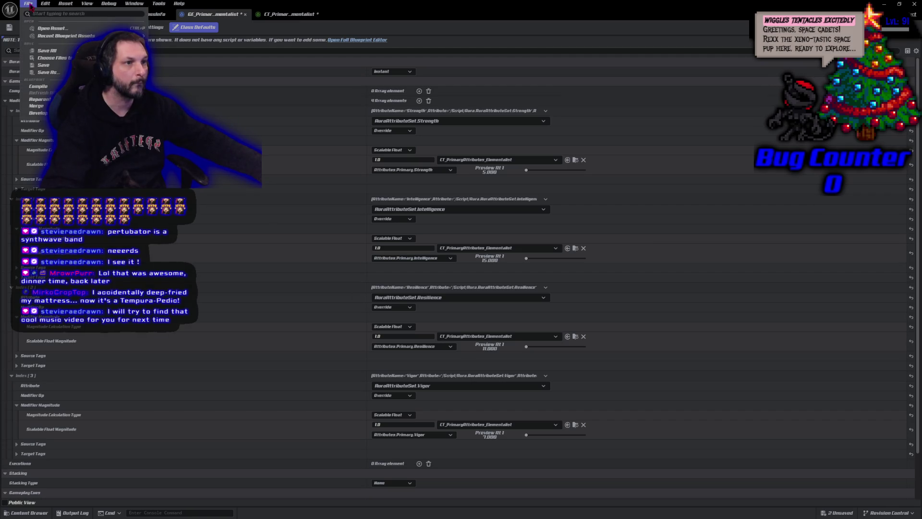
click(46, 51)
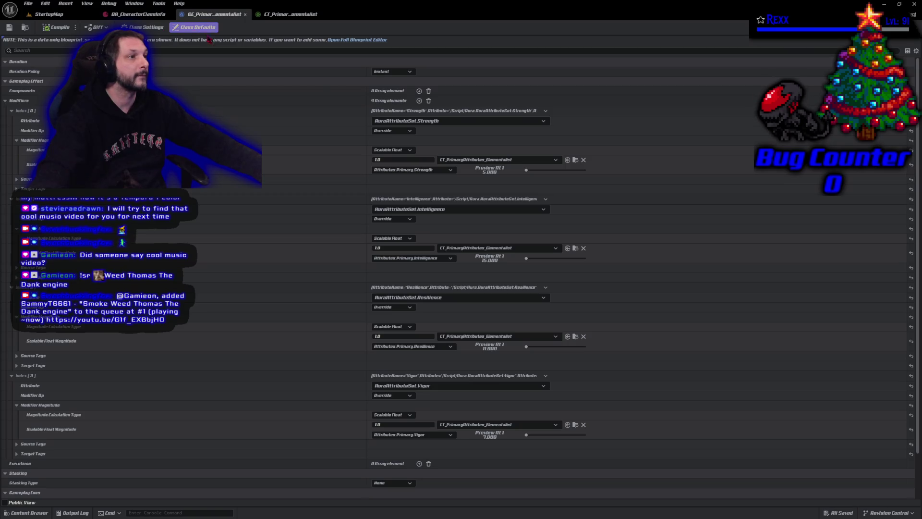
- Switch to the CT_PrimaryAttributes_Elementalist curve table editor tab
click(283, 14)
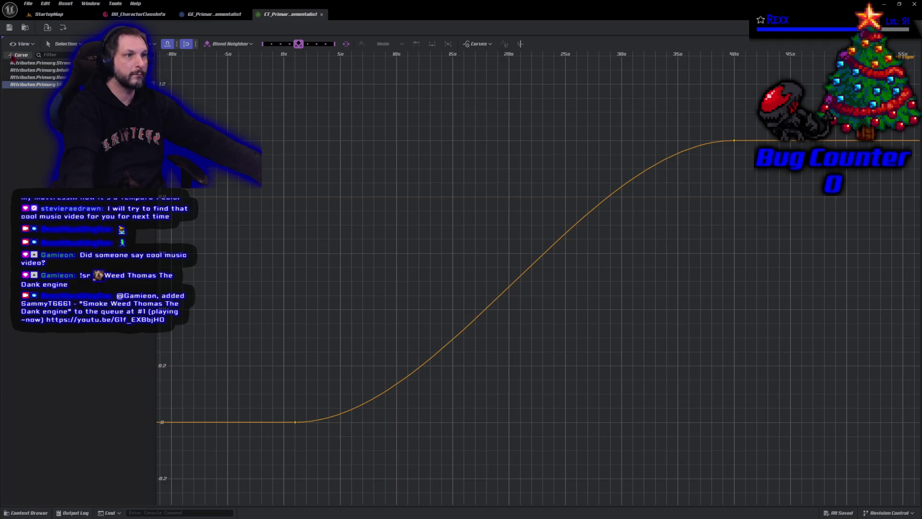
- Open the Content Drawer to locate the curve table in the CurveTables folder
click(27, 28)
click(200, 405)
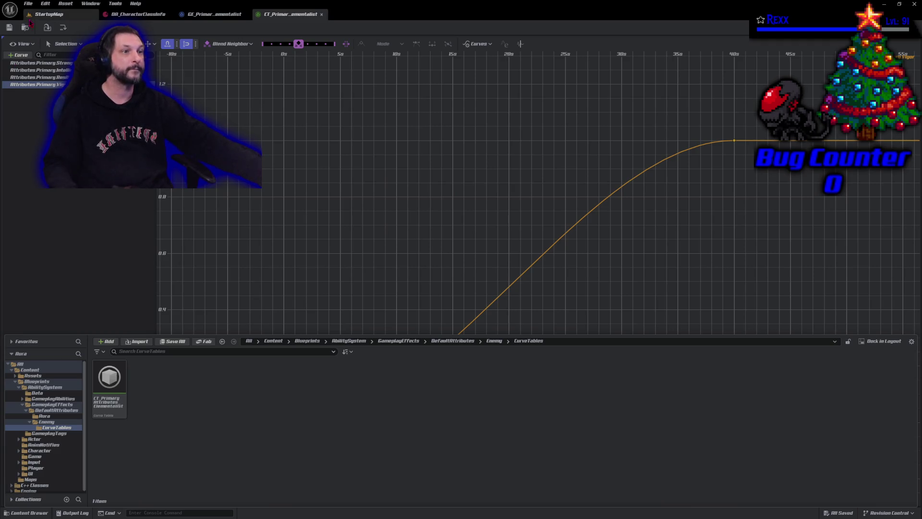
- Check the File menu, reopen the Content Drawer, and bring up CT_Primary's asset actions
click(25, 2)
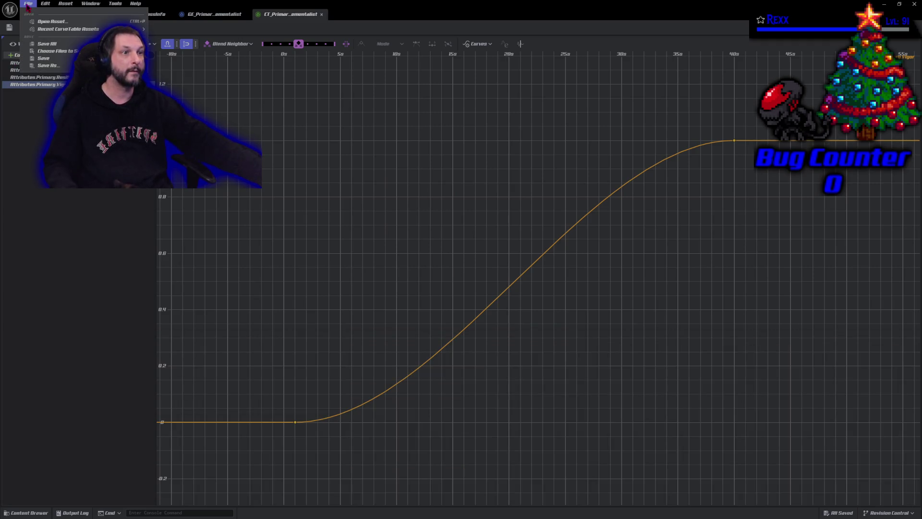
click(46, 44)
click(41, 512)
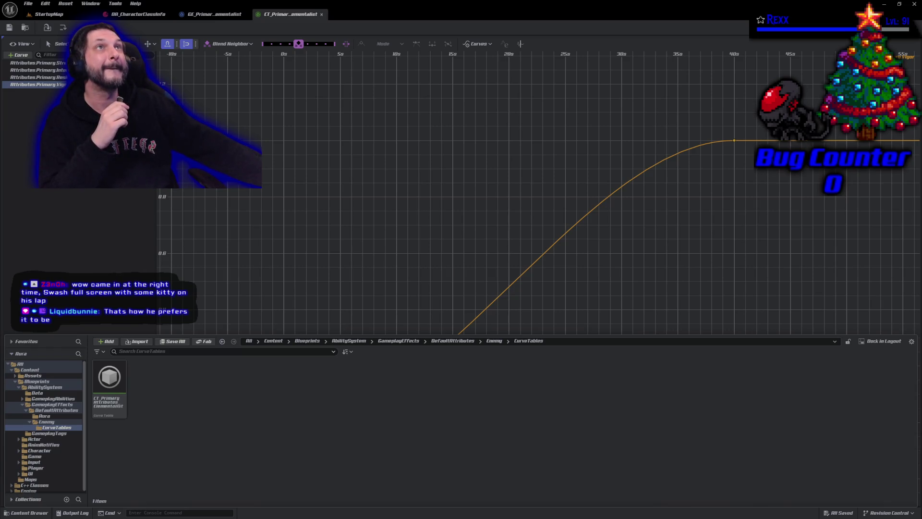
right_click(117, 384)
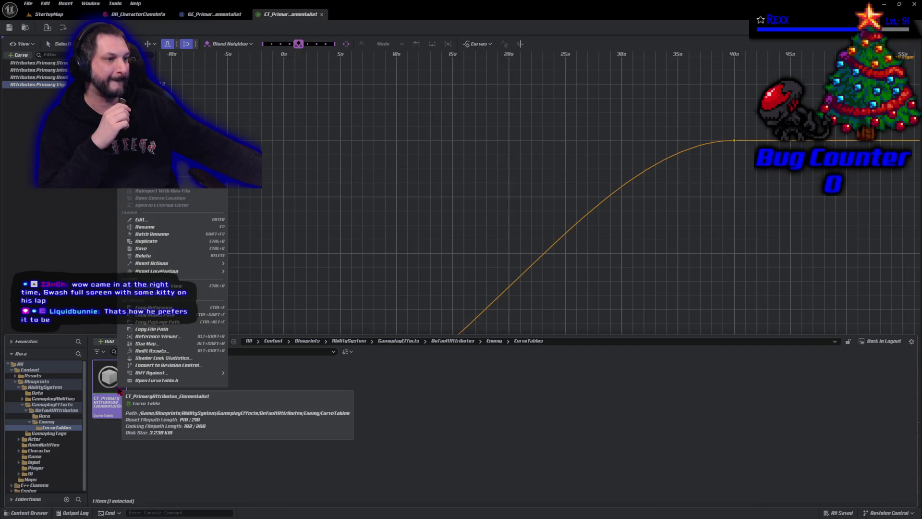
- Close the CT_Primary asset's context menu without choosing an action
key(Escape)
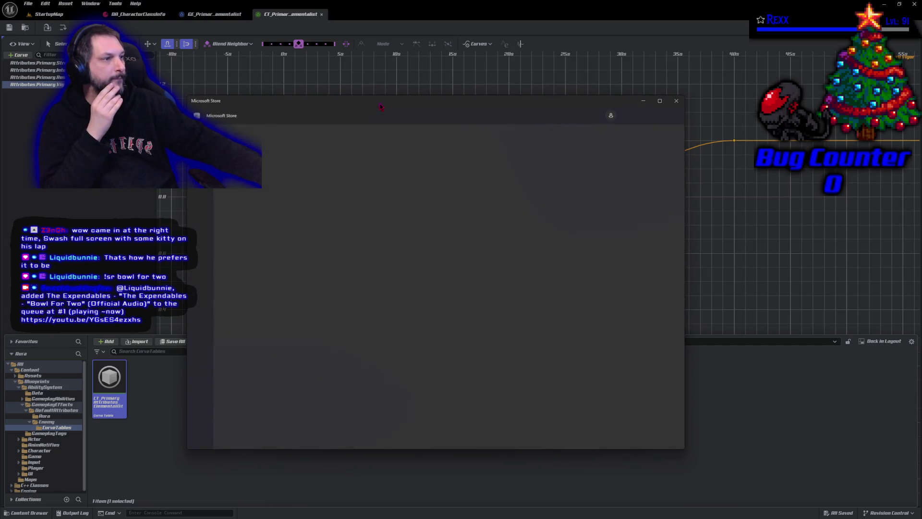
- Close the empty Microsoft Store window, check Excel for the web, then minimize it
key(alt+F4)
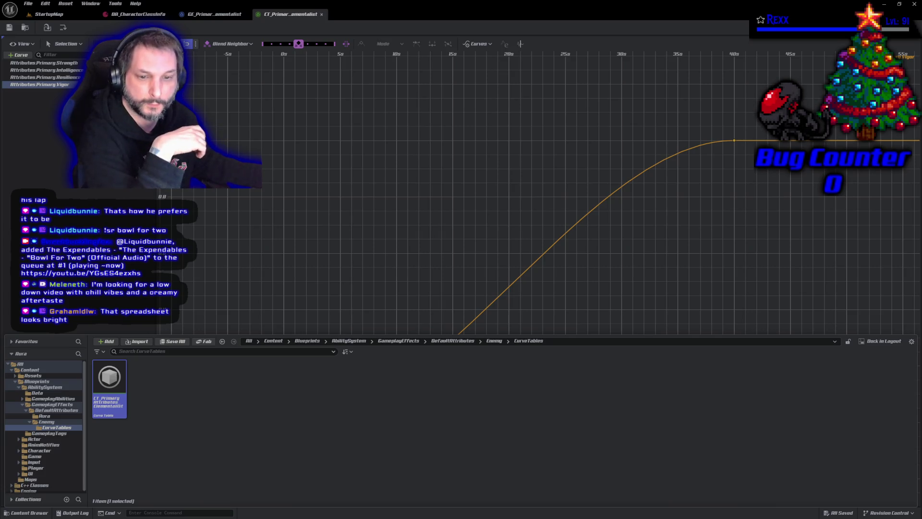
key(alt+Tab)
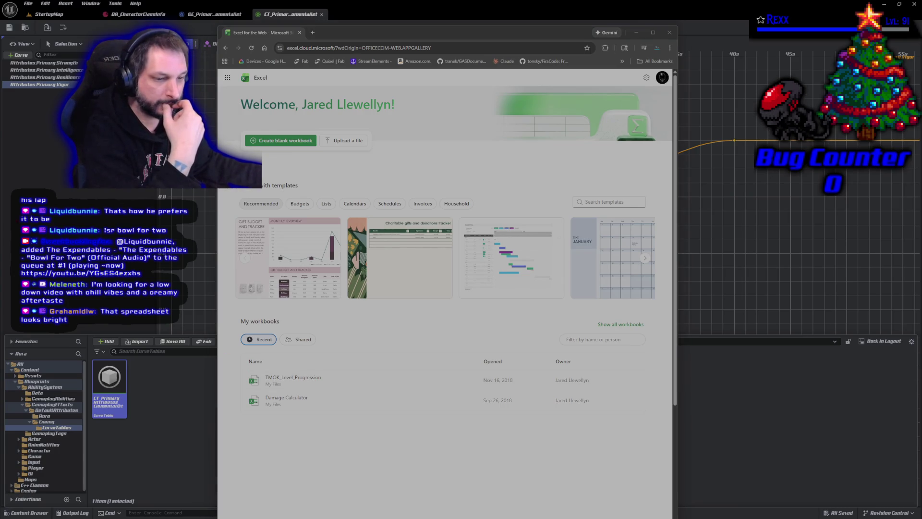
key(super+Down)
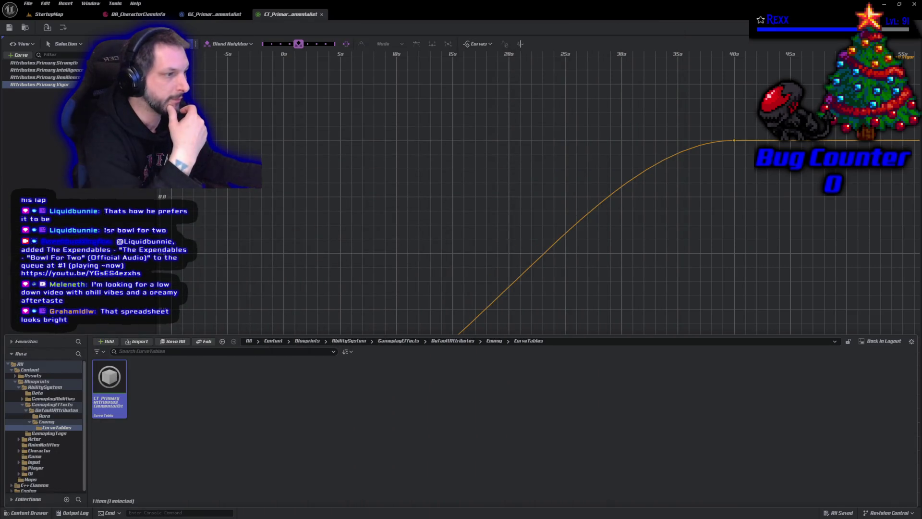
- Close the Content Drawer so the curve fills the editor, and open Editor Preferences
click(508, 189)
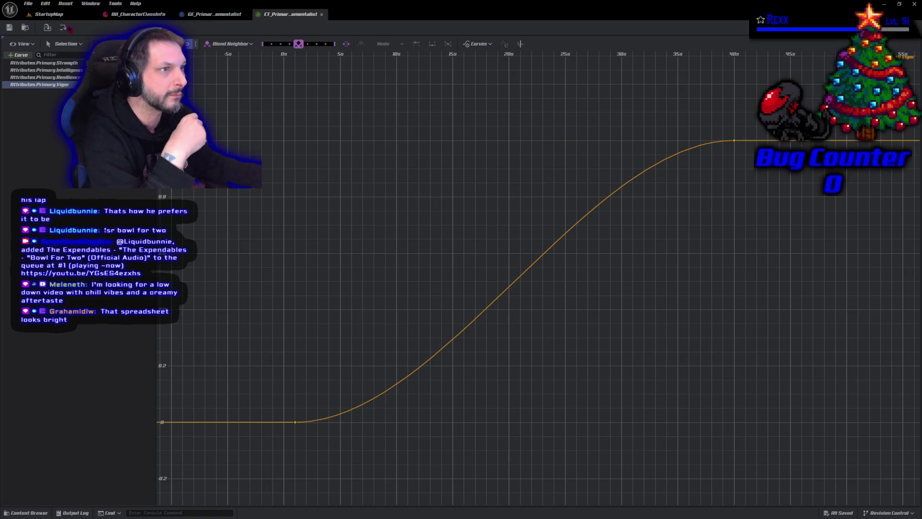
click(29, 4)
mouse_move(45, 3)
click(65, 49)
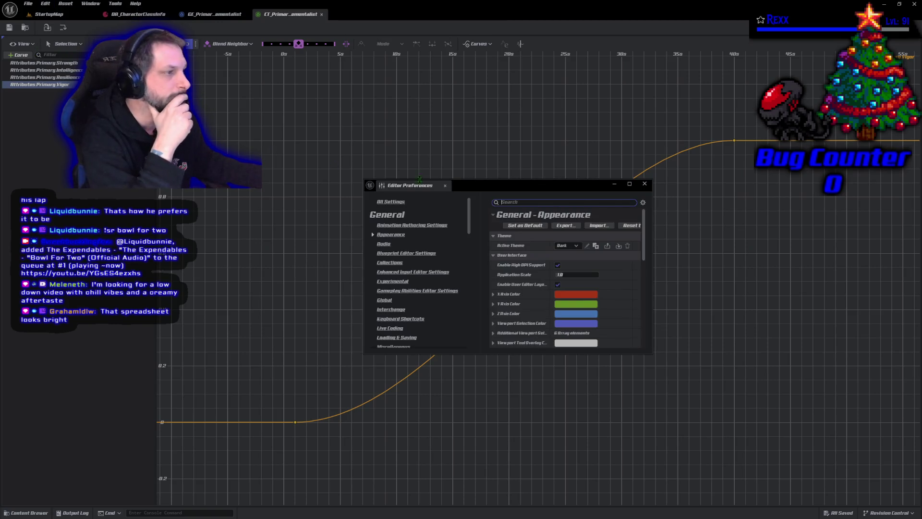
- Move and enlarge the Editor Preferences window and scroll down to the Graphs settings
drag(488, 185, 299, 115)
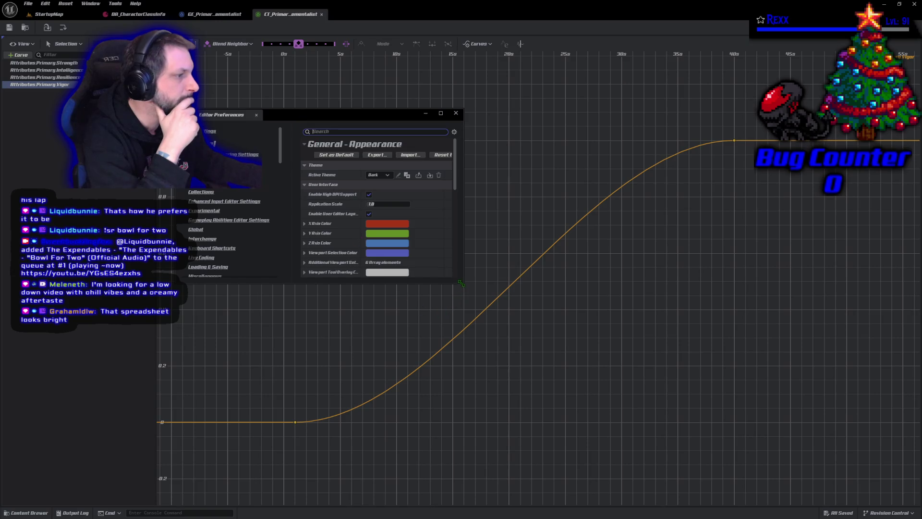
mouse_move(463, 288)
mouse_down()
mouse_move(824, 504)
mouse_move(825, 469)
mouse_up()
scroll(555, 366, down, 2)
scroll(555, 366, down, 2)
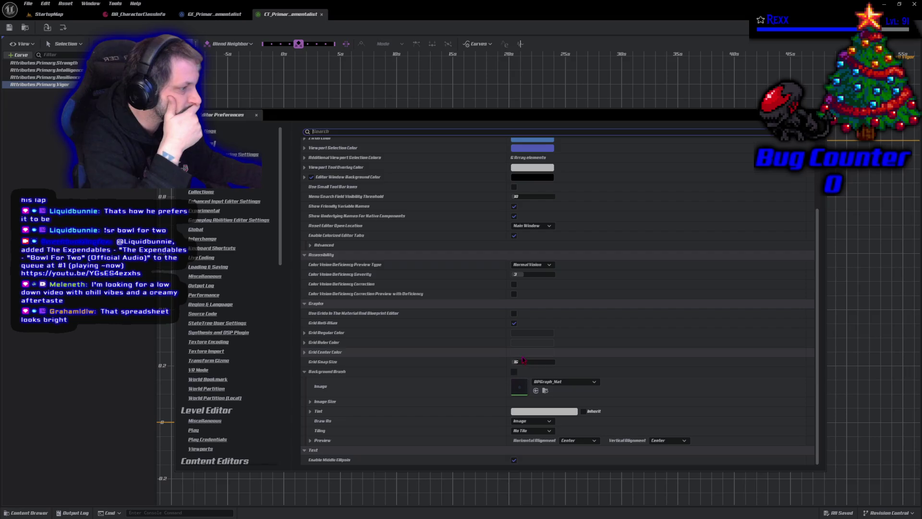
- Turn Grid Anti-Alias off and back on, and expand Grid Ruler Color
click(514, 323)
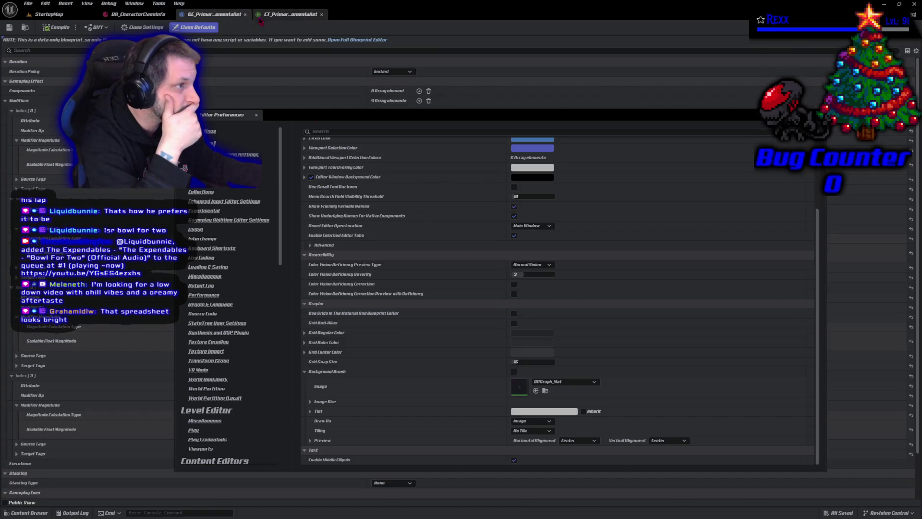
click(514, 323)
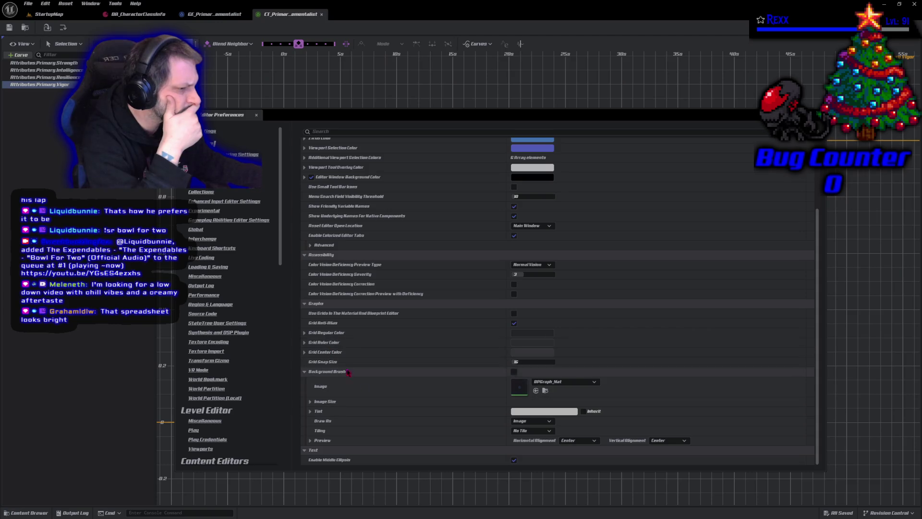
click(305, 343)
- Set Grid Regular Color to black, check the curve editor, then undo it
click(305, 343)
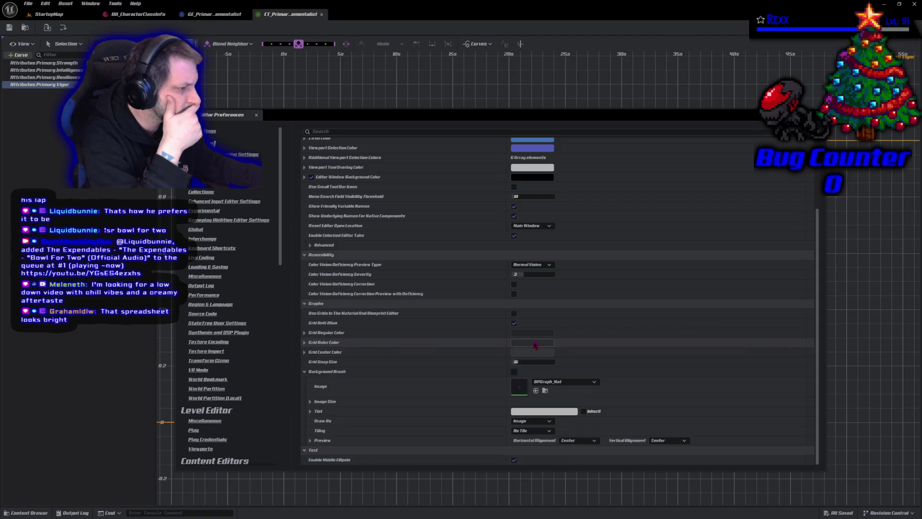
click(535, 333)
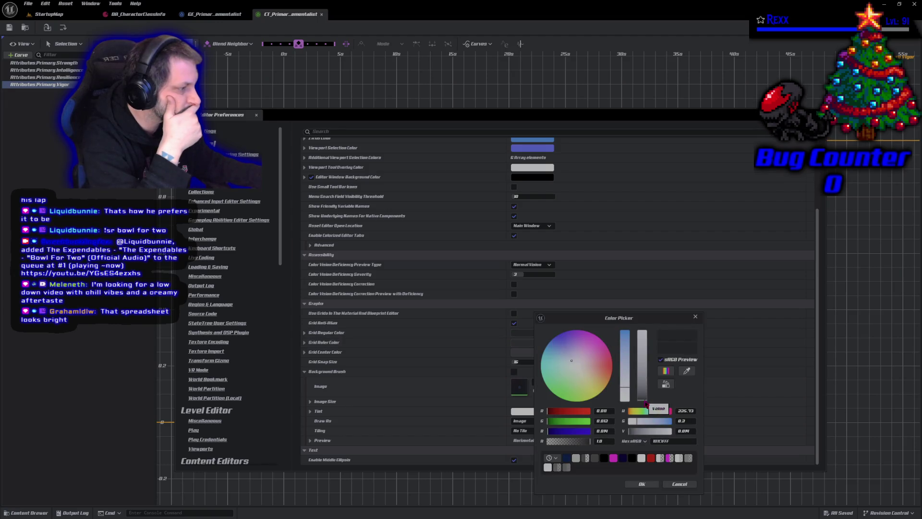
click(641, 402)
click(651, 485)
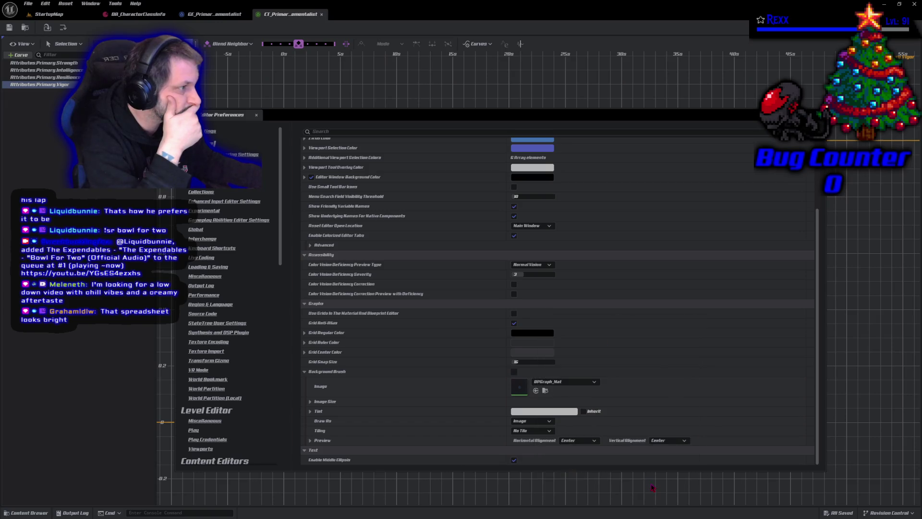
click(291, 15)
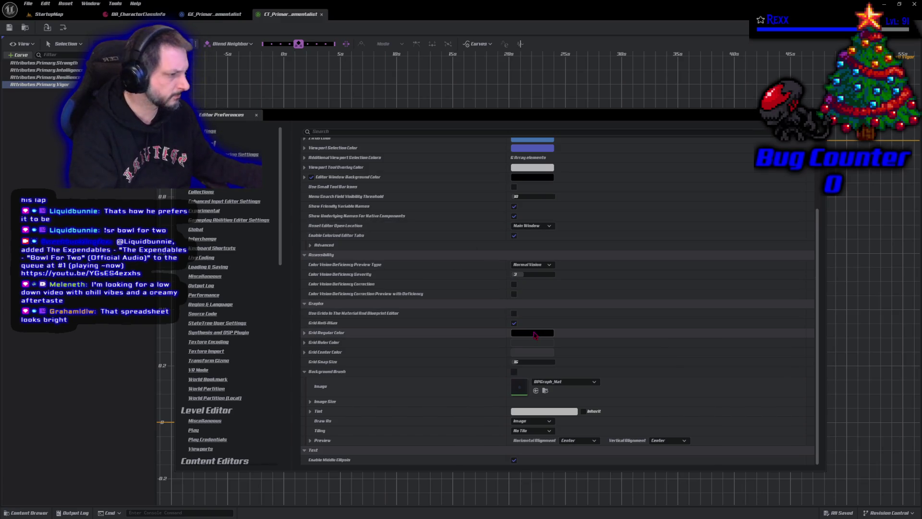
key(ctrl+z)
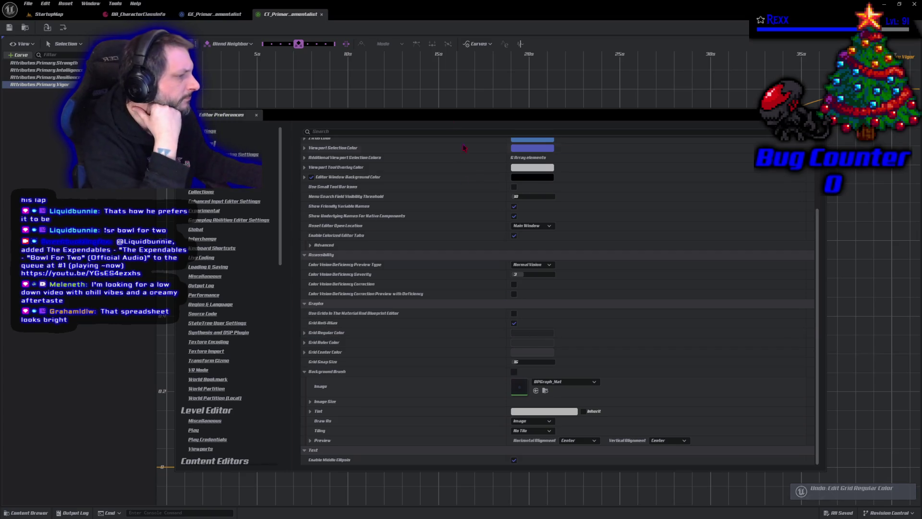
- Try a light grey Grid Regular Color, undo it, and expand Grid Ruler Color
click(532, 332)
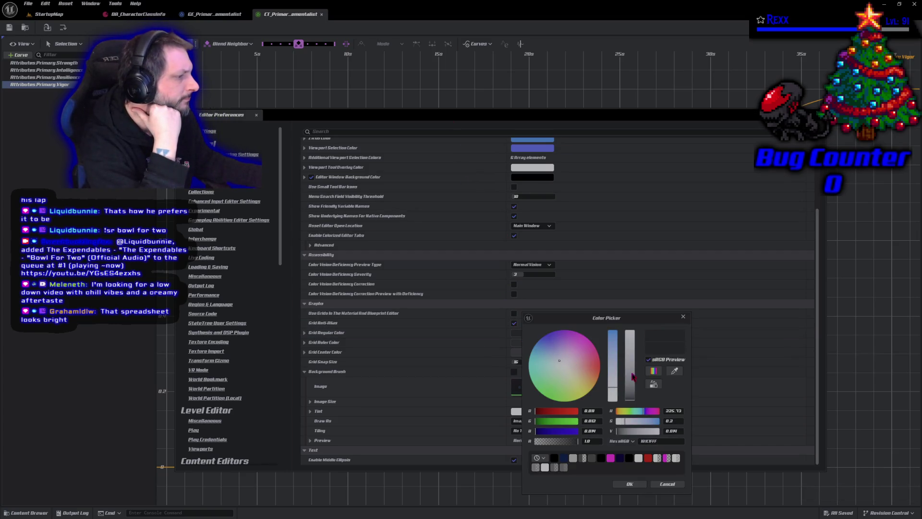
drag(633, 377, 632, 331)
click(629, 484)
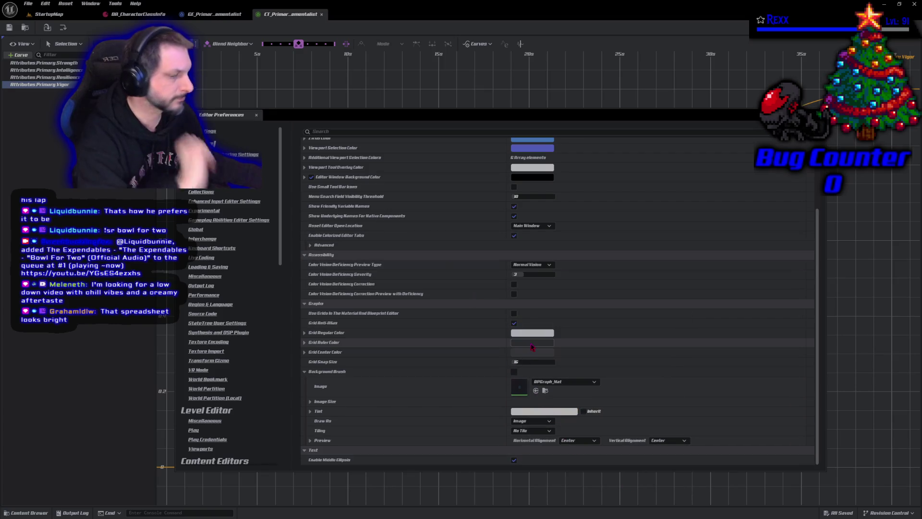
key(ctrl+z)
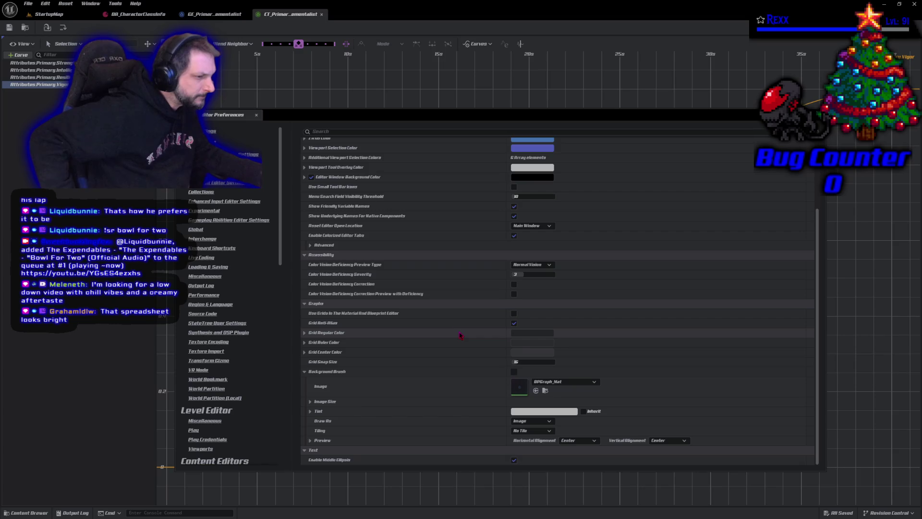
click(305, 343)
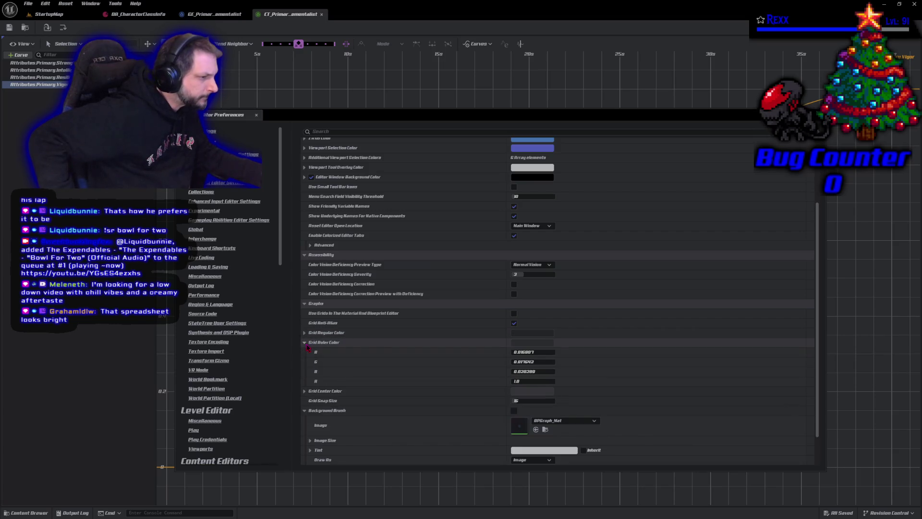
scroll(498, 388, down, 20)
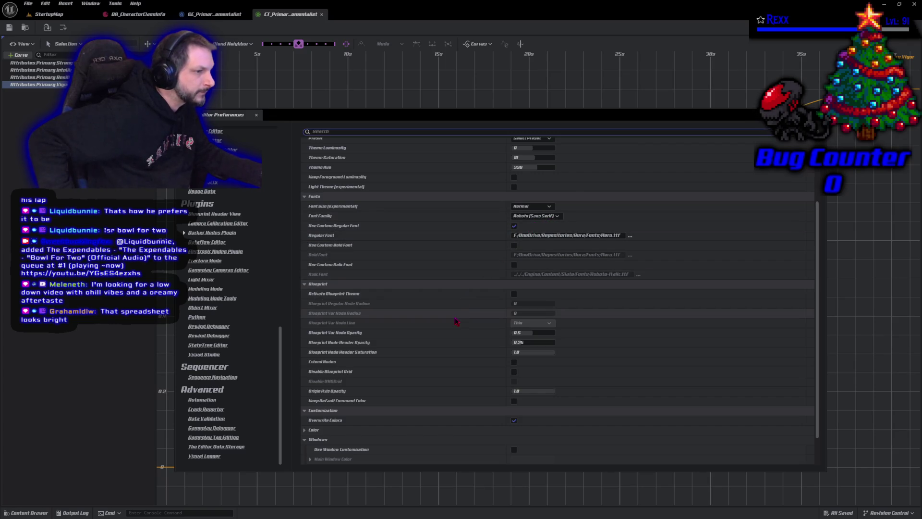
- Toggle Disable Blueprint Grid on and off, and expand the Darker Nodes colour options
click(514, 371)
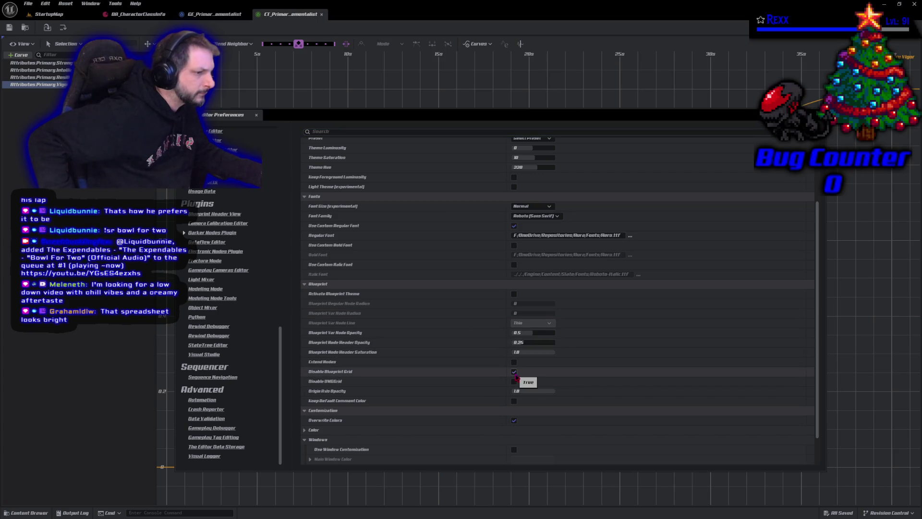
click(515, 373)
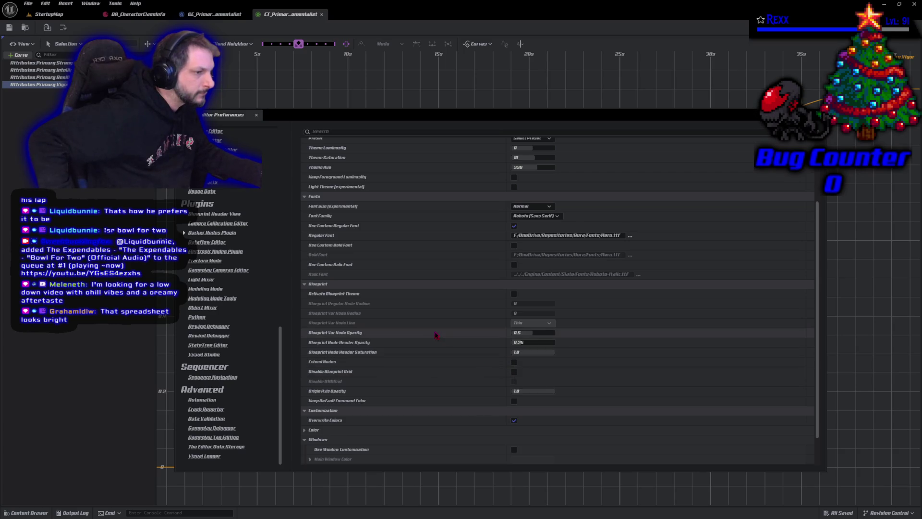
scroll(370, 401, down, 2)
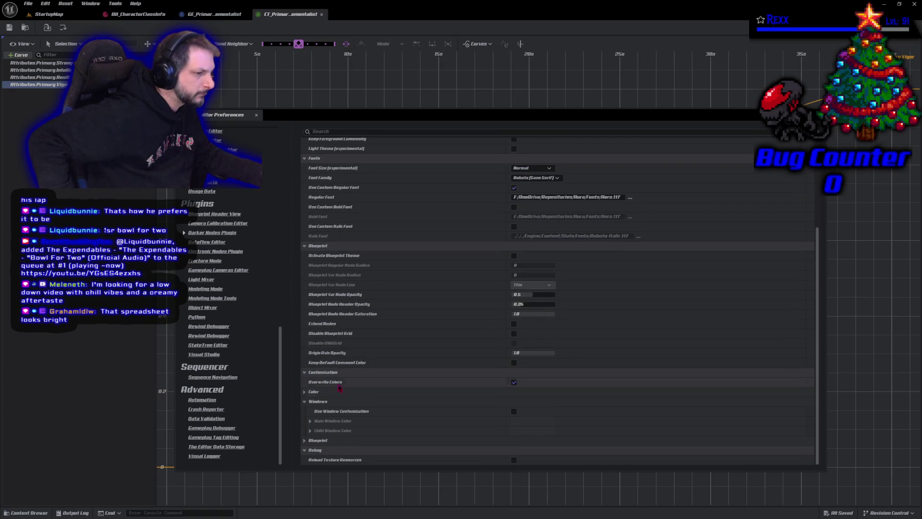
click(305, 392)
- Scroll back up the category list and return to General All Settings
scroll(306, 395, down, 1)
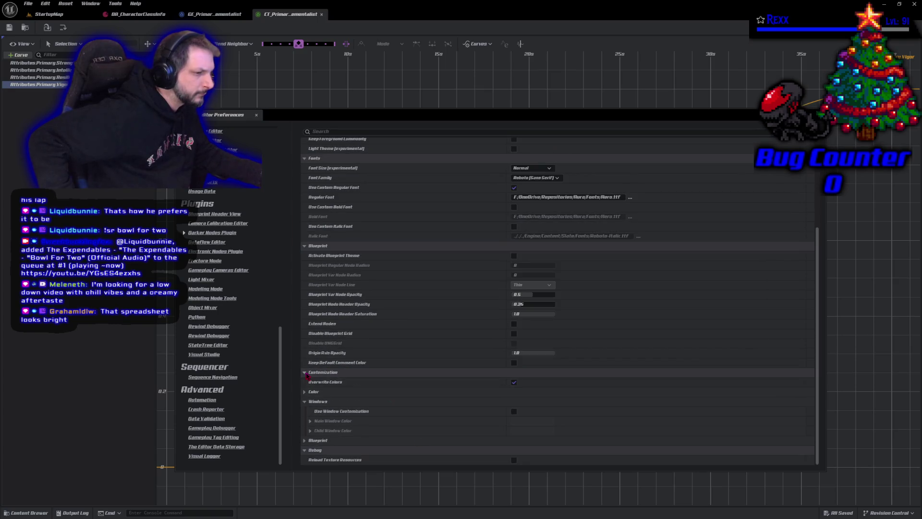
scroll(374, 418, up, 7)
scroll(372, 414, up, 1)
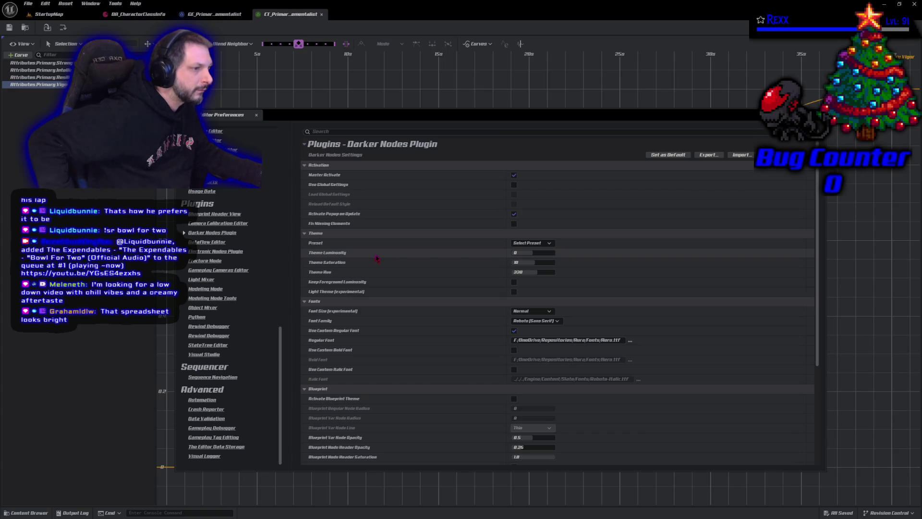
mouse_move(282, 332)
mouse_down()
mouse_move(283, 187)
mouse_move(294, 131)
mouse_up()
click(201, 131)
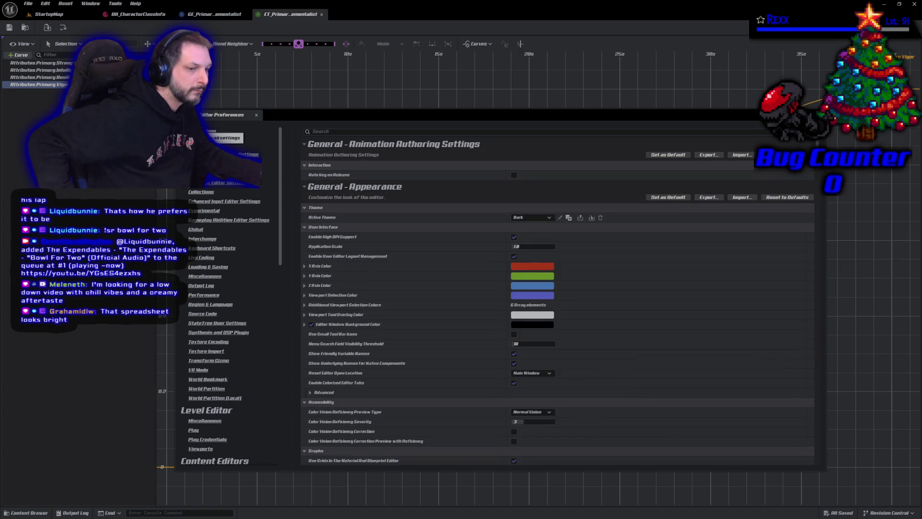
- Reposition the preferences window and set Grid Snap Size to 1
mouse_move(433, 120)
mouse_down()
mouse_move(412, 463)
mouse_move(410, 90)
mouse_up()
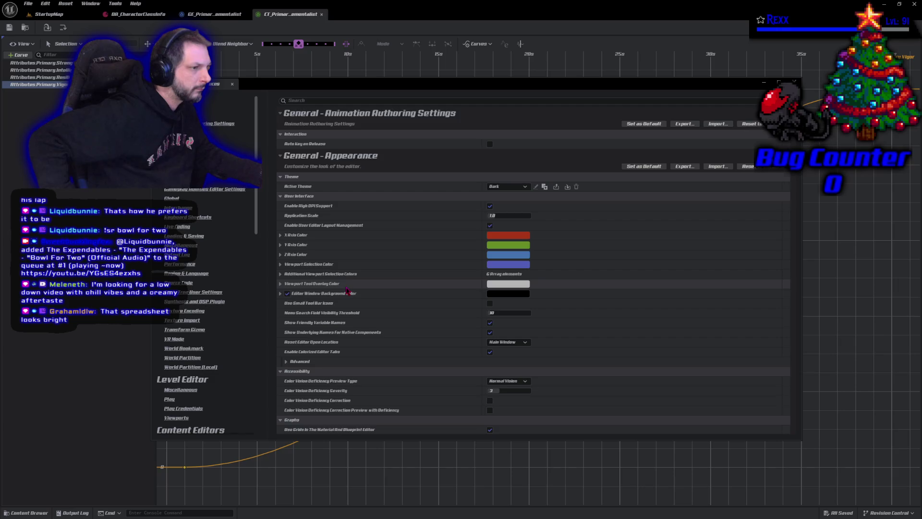
scroll(347, 290, down, 3)
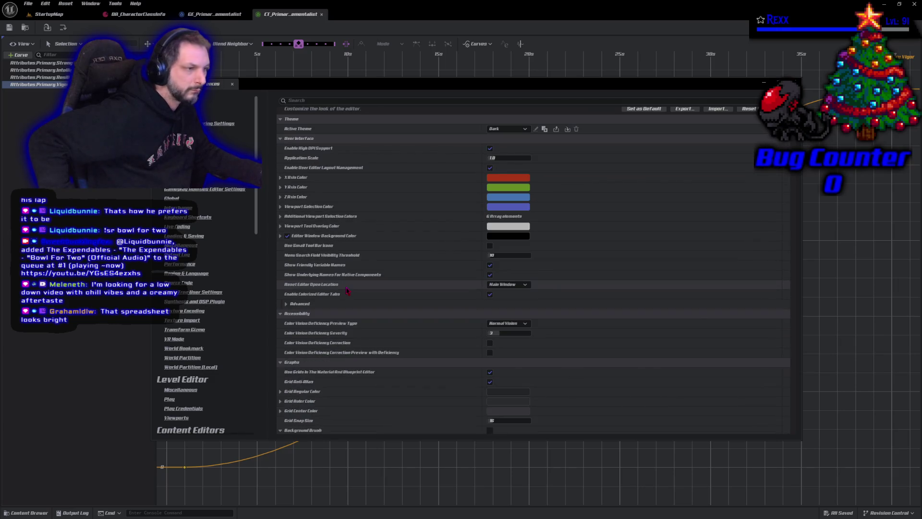
scroll(347, 290, down, 5)
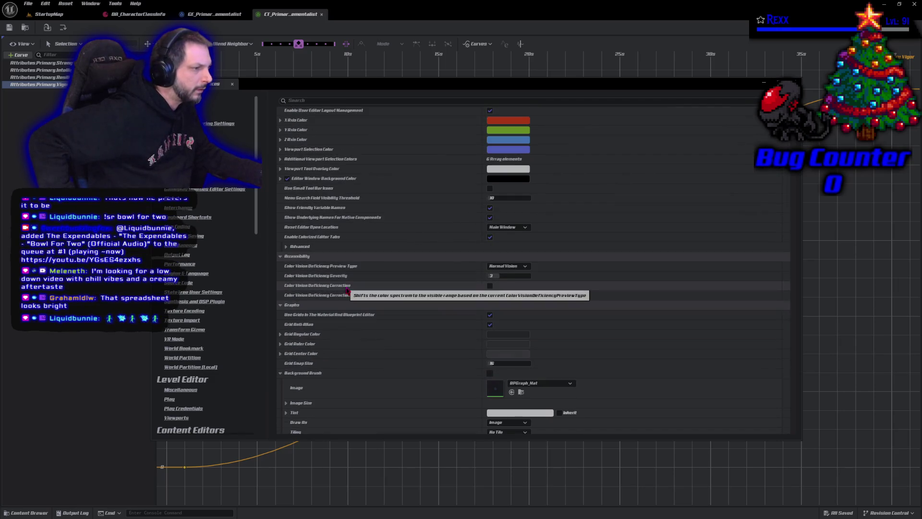
scroll(347, 291, down, 2)
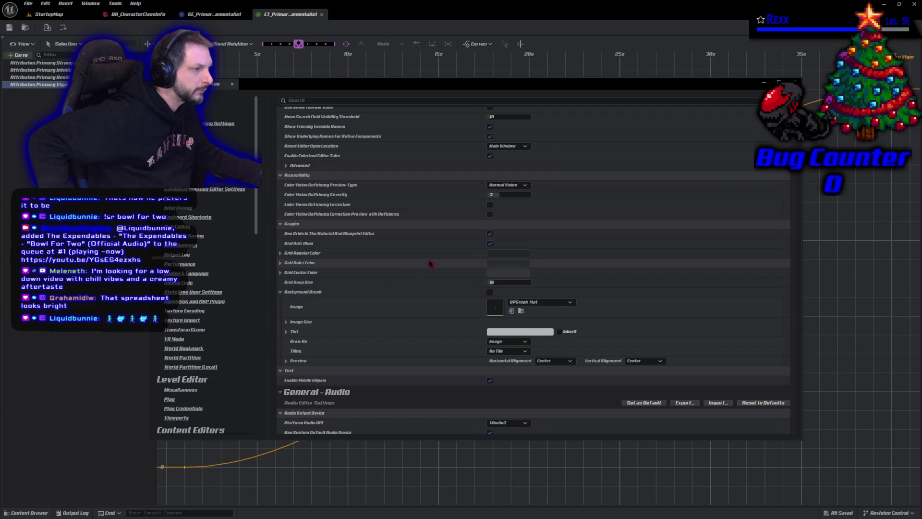
click(501, 283)
text(1)
key(Return)
- Undo Grid Snap Size back to 16 and disable grids in Material and Blueprint editors
click(214, 14)
click(274, 14)
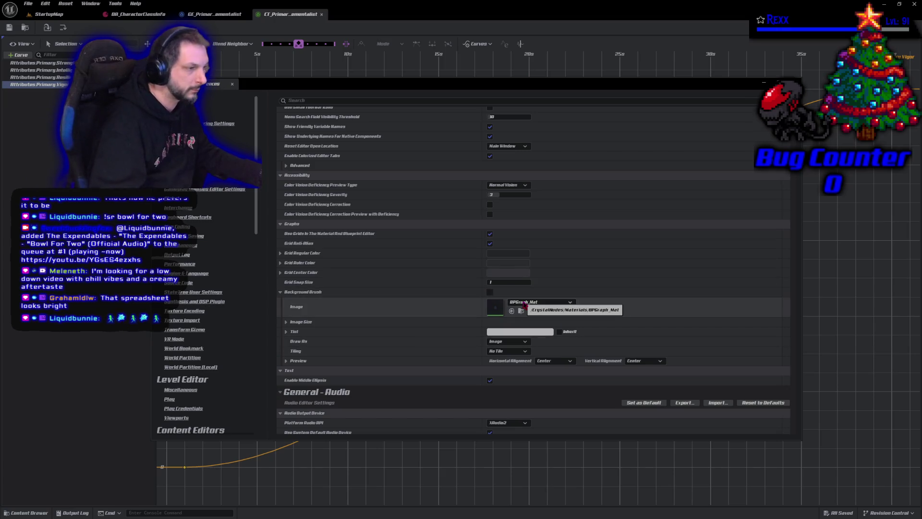
key(ctrl+z)
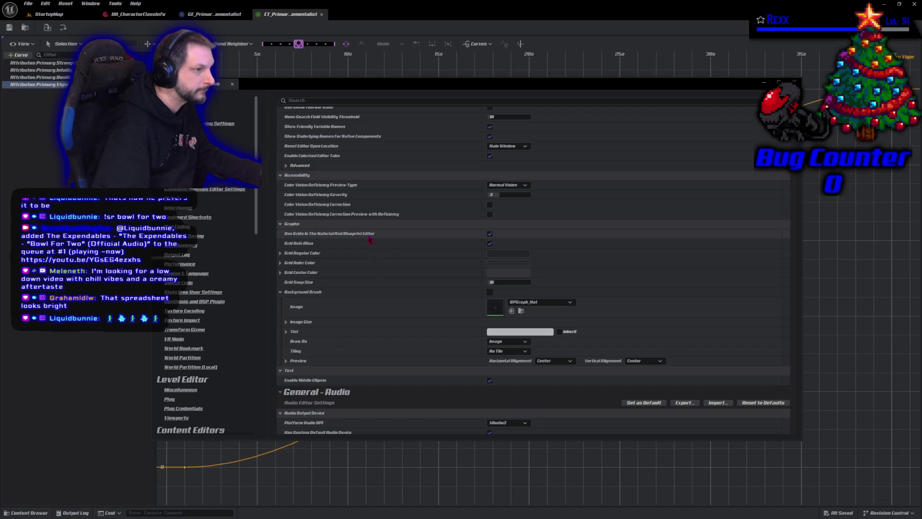
click(489, 233)
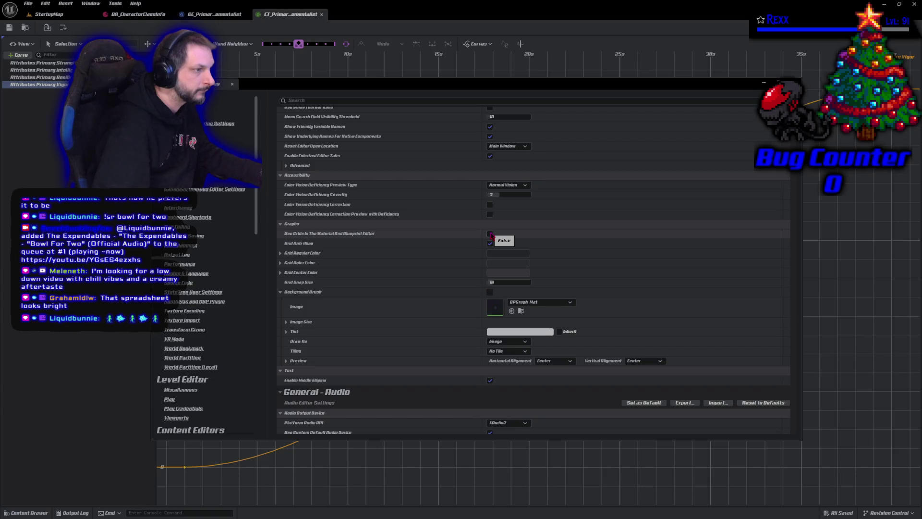
- Close Editor Preferences and recentre the curve in the graph view
click(232, 85)
scroll(341, 274, down, 5)
mouse_move(358, 267)
mouse_down()
mouse_move(409, 287)
mouse_move(394, 295)
mouse_up()
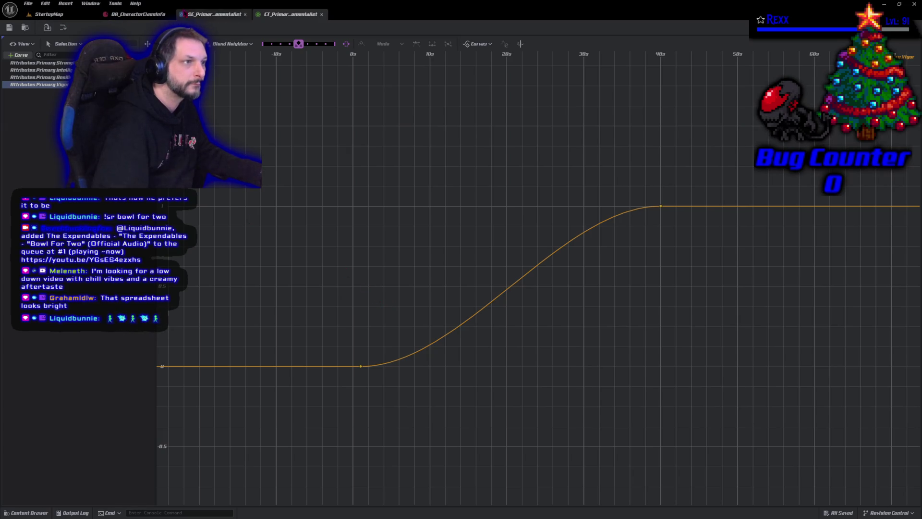
- Open GE_PrimaryAttributes_Elementalist in the full Blueprint editor, then return to the curve table
click(197, 14)
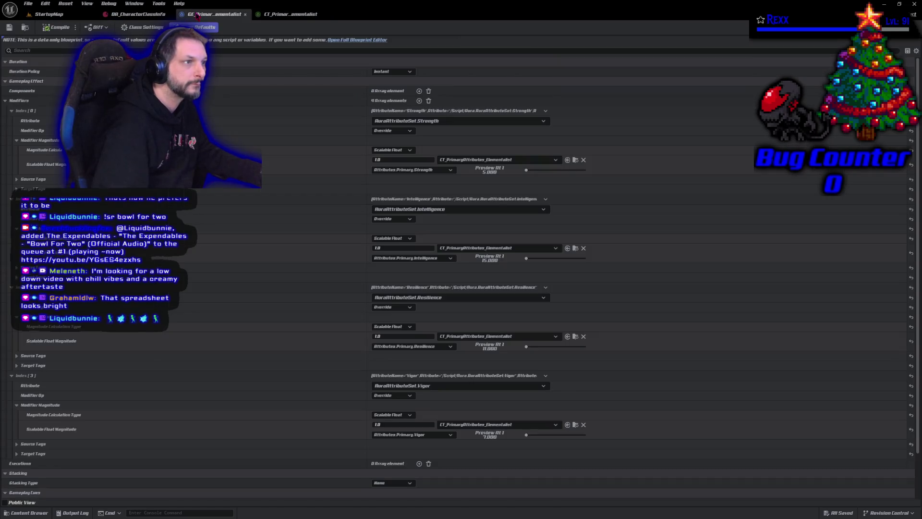
click(353, 41)
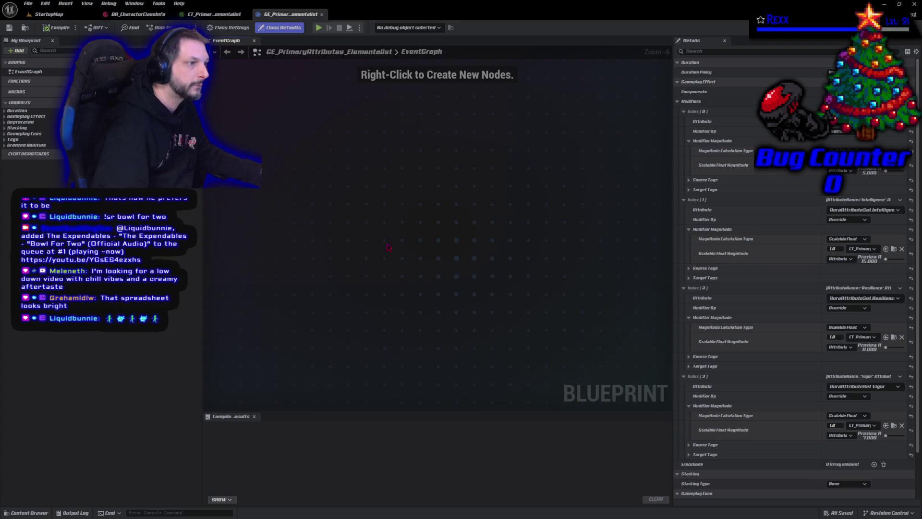
click(216, 14)
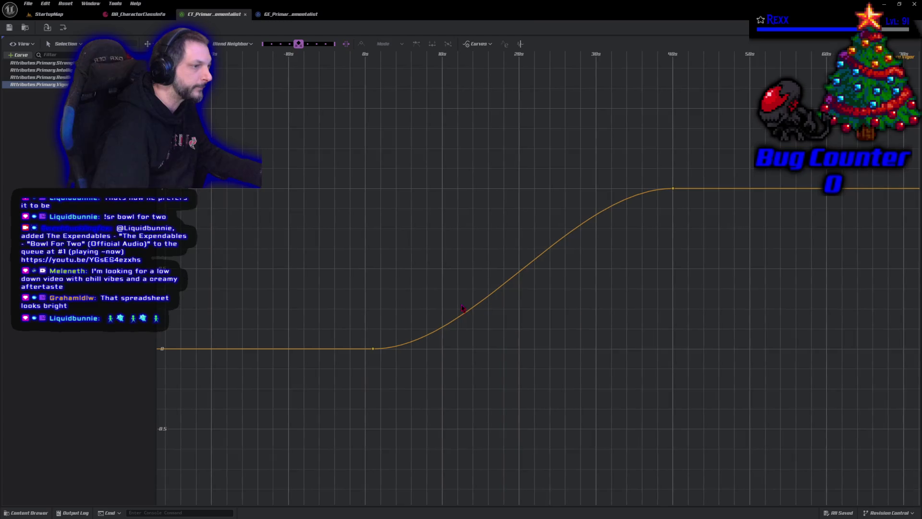
scroll(396, 314, down, 2)
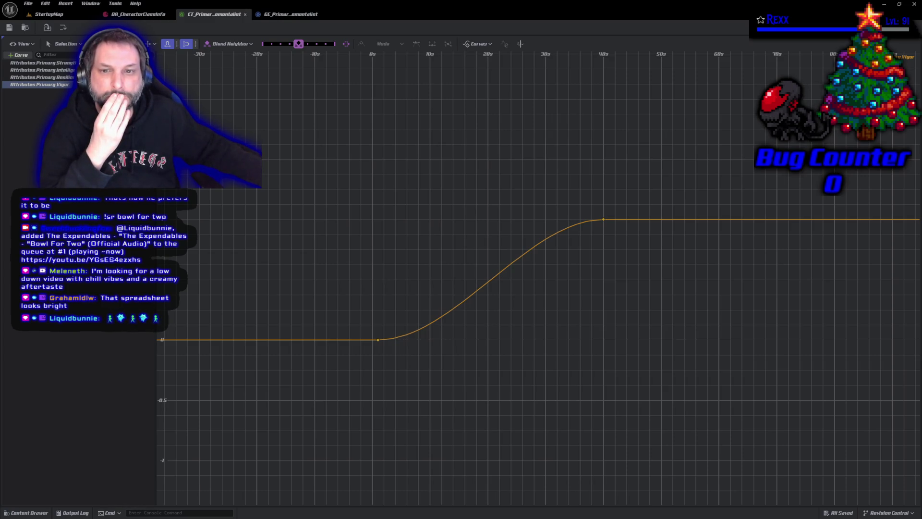
key(alt+Tab)
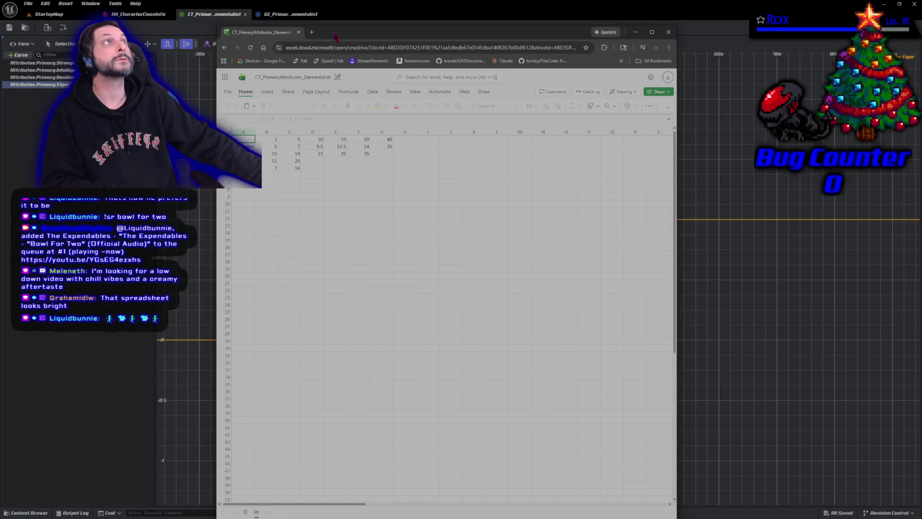
key(alt+Tab)
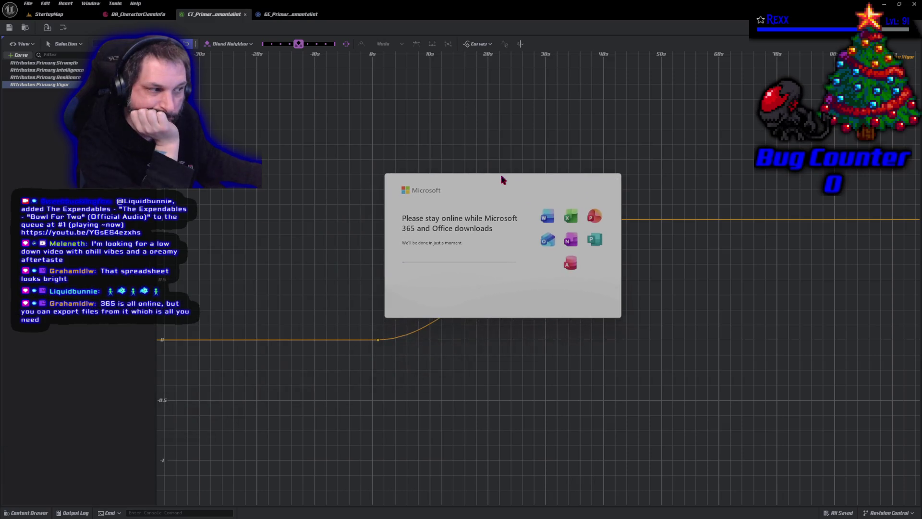
- Reposition the Microsoft 365 Office download dialog while the download continues
mouse_move(504, 181)
mouse_down()
mouse_move(466, 170)
mouse_move(484, 176)
mouse_up()
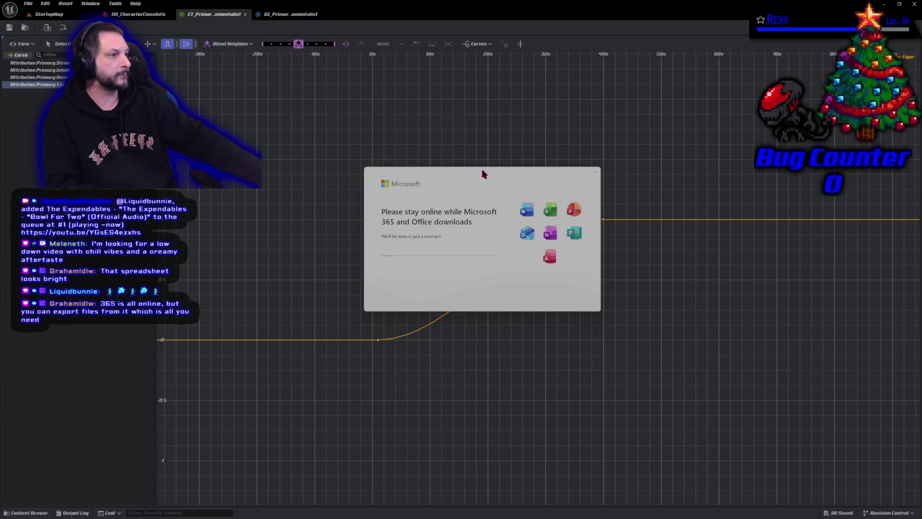
drag(484, 173, 464, 172)
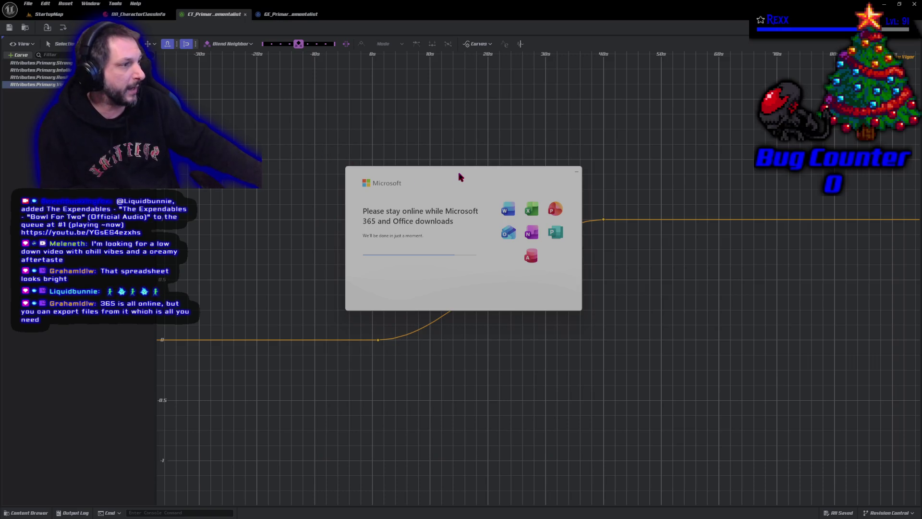
drag(459, 177, 488, 168)
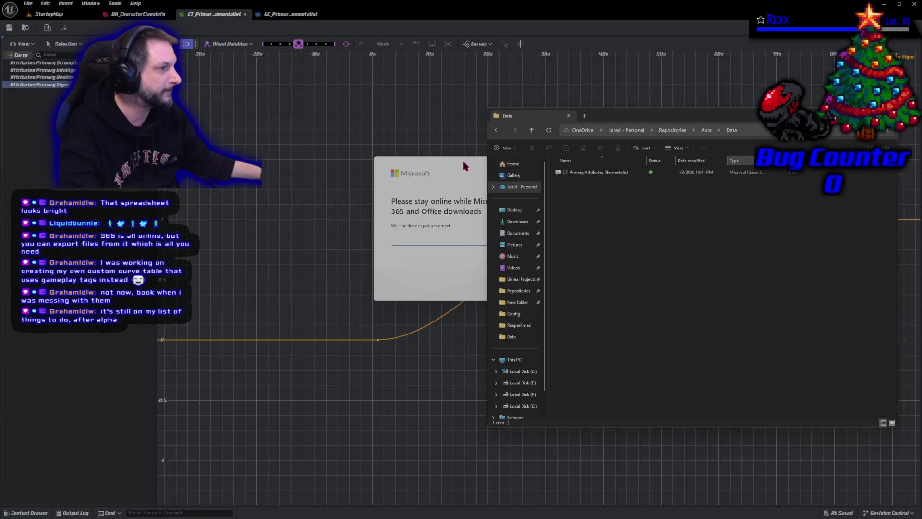
- Bring the installer dialog forward and push the Data folder window off the left edge
mouse_move(465, 166)
mouse_down()
mouse_move(354, 136)
mouse_move(312, 148)
mouse_up()
drag(605, 121, 0, 149)
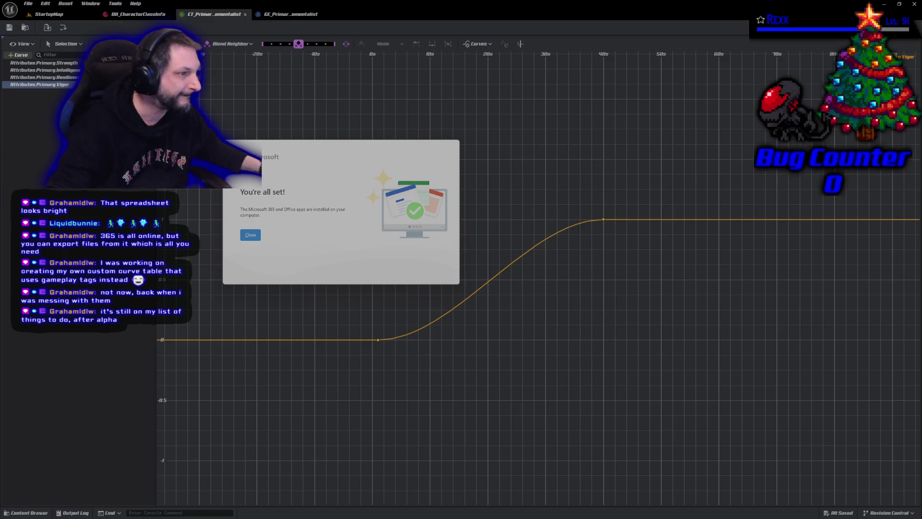
- Dismiss the Microsoft 365 "You're all set!" installation notice
click(255, 237)
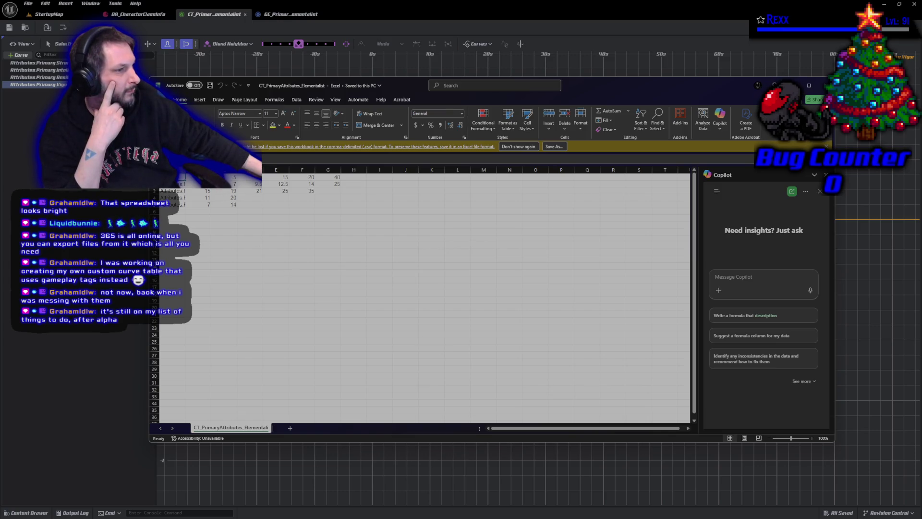
- Widen column A until the full attribute names such as Intelligence and Resilience show
drag(183, 171, 233, 177)
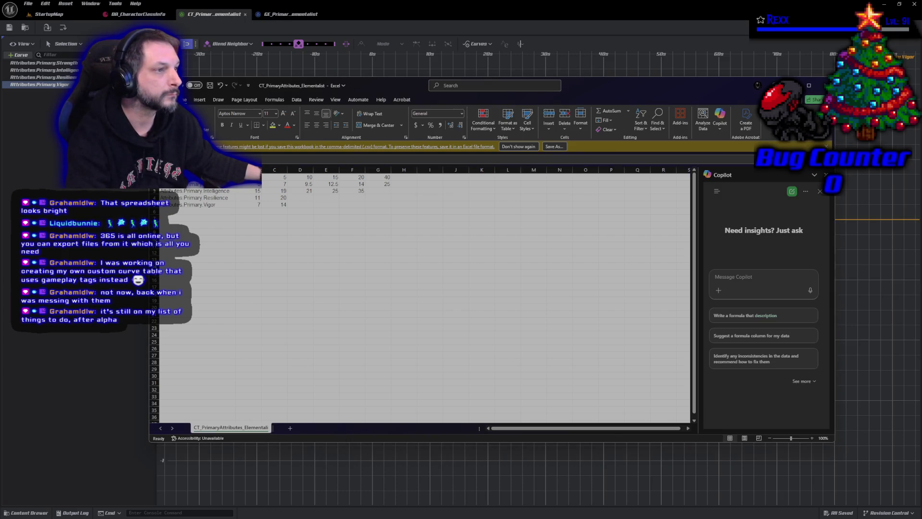
- Check the Office account theme settings, view the Unreal curve editor, then return to Excel
key(alt+f)
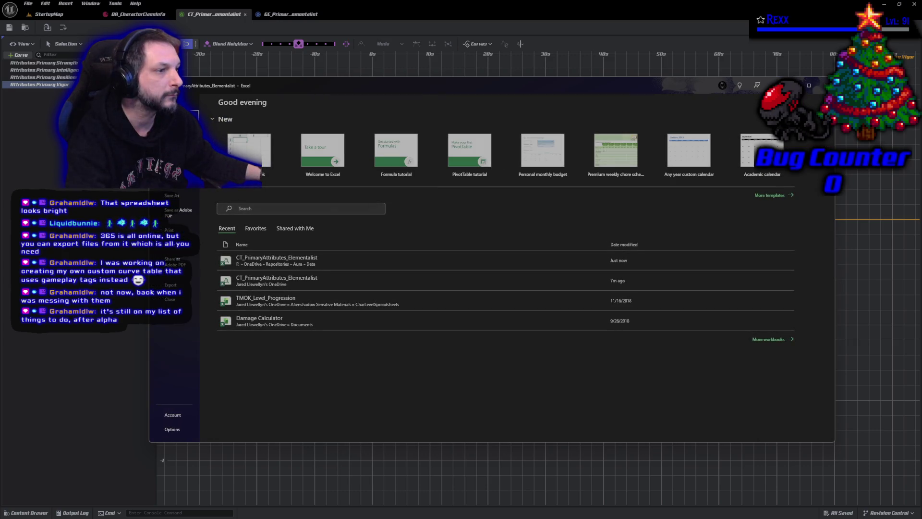
click(178, 416)
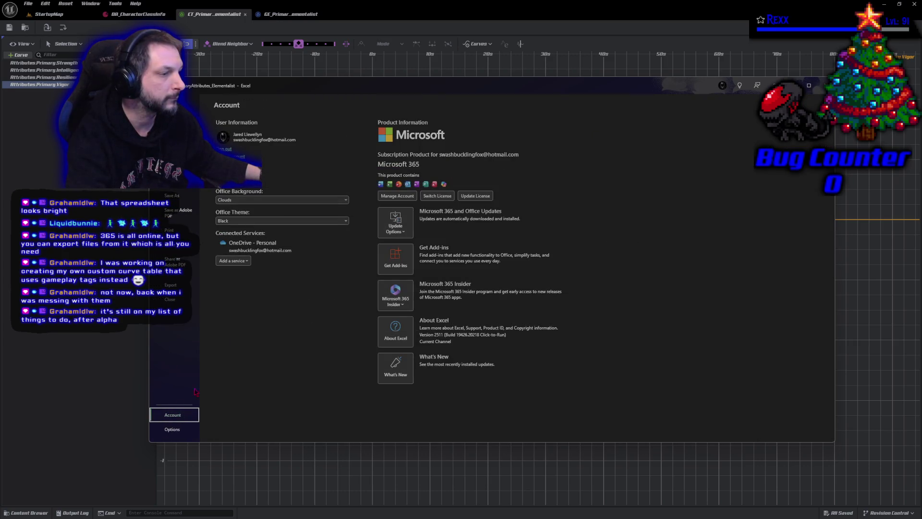
key(alt+Tab)
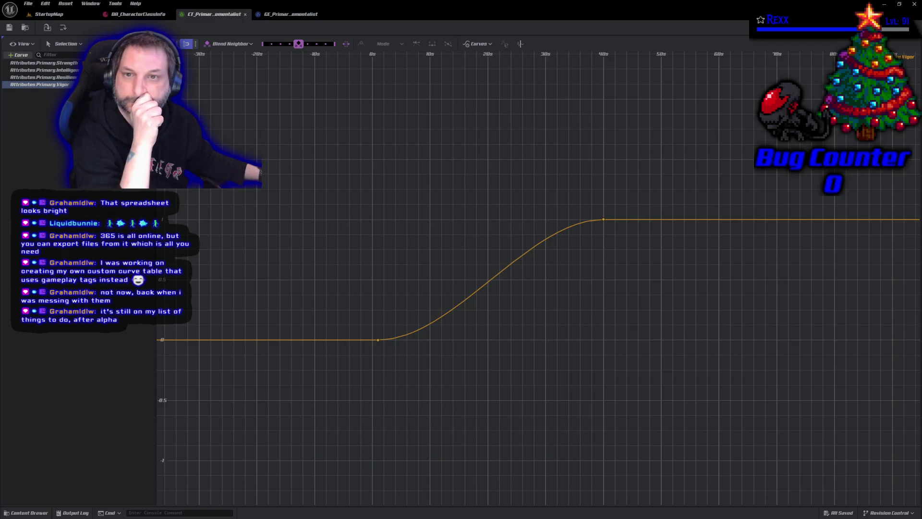
key(alt+Tab)
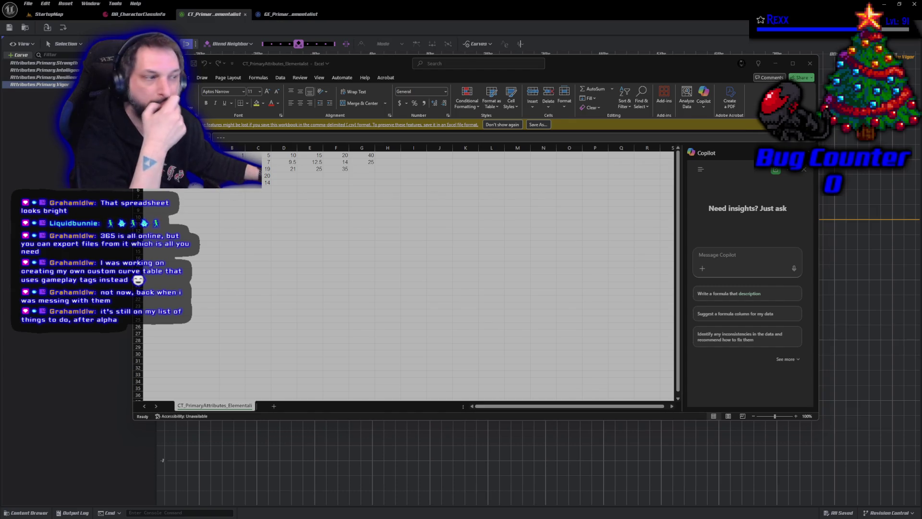
- Turn the CT_PrimaryAttributes_Elementalist sheet grid dark using View's Dark Mode Switch Modes
click(317, 79)
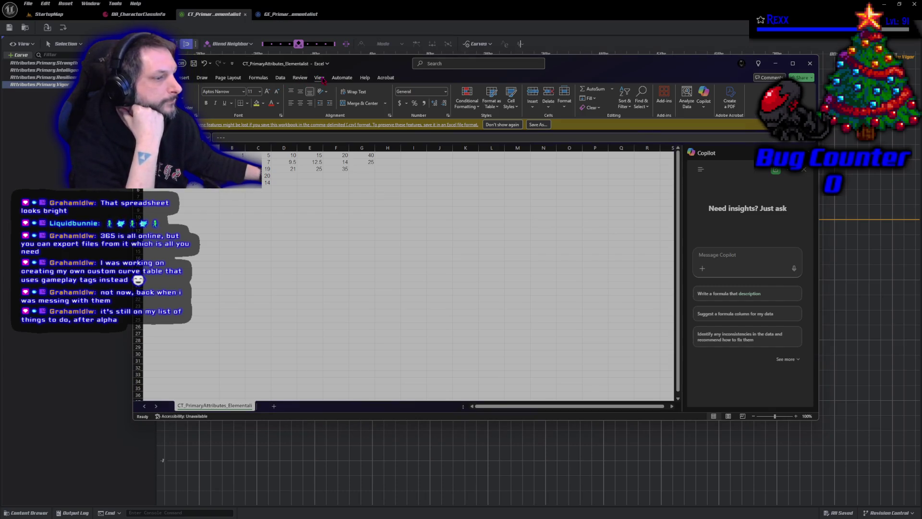
click(320, 78)
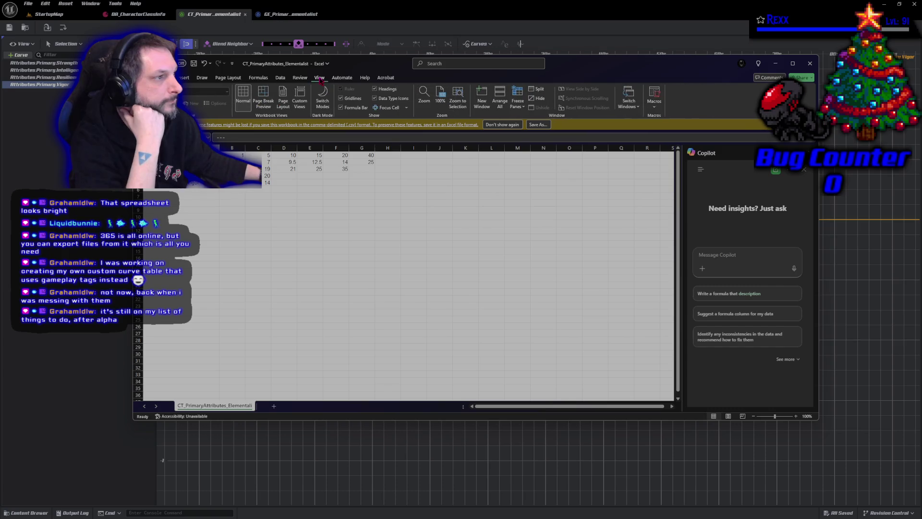
click(322, 92)
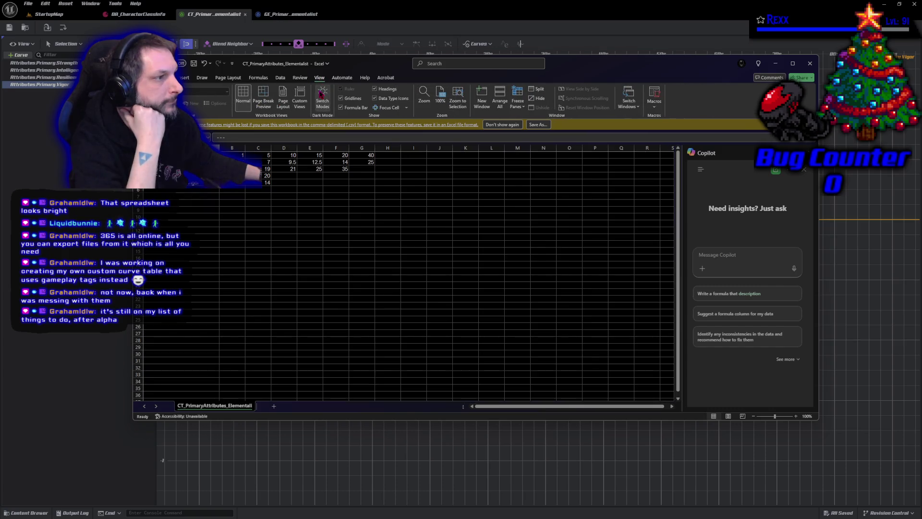
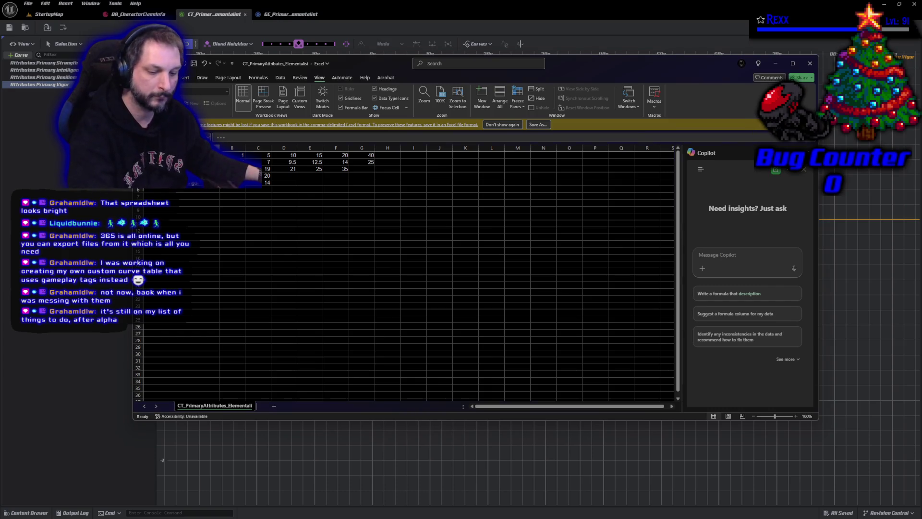
- Select the curve table's data block A1:G5 and bring up the Home font and fill options
click(181, 162)
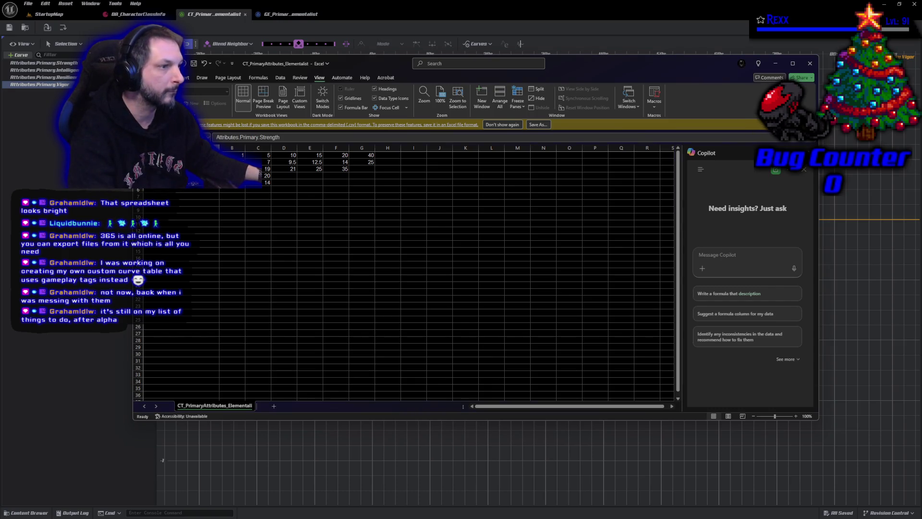
shift+click(368, 183)
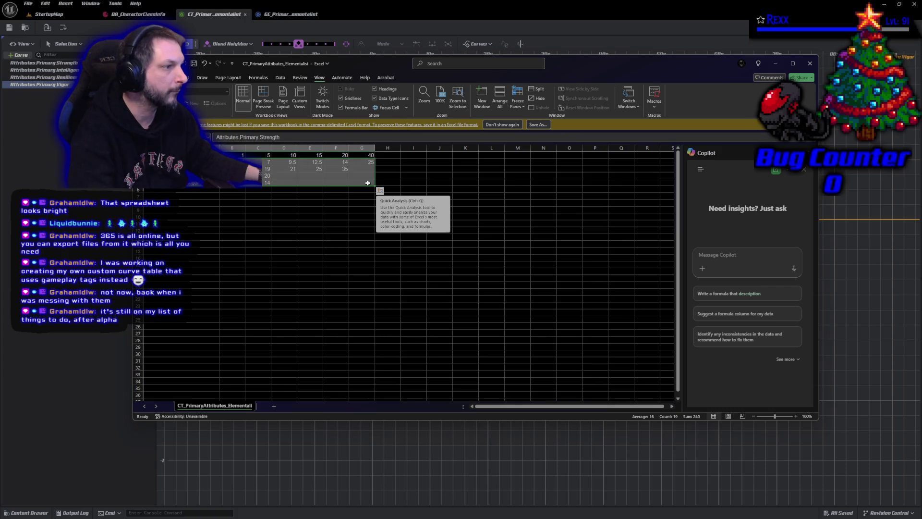
key(ctrl+Home)
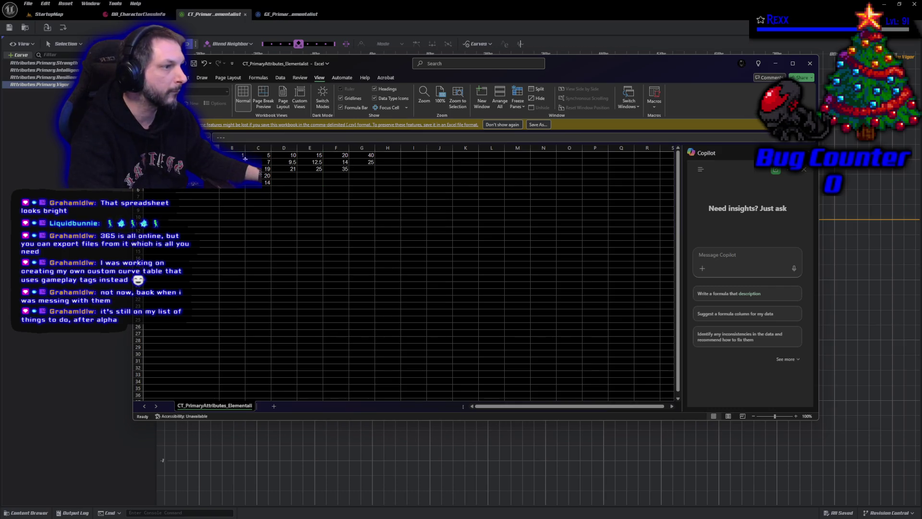
shift+click(368, 182)
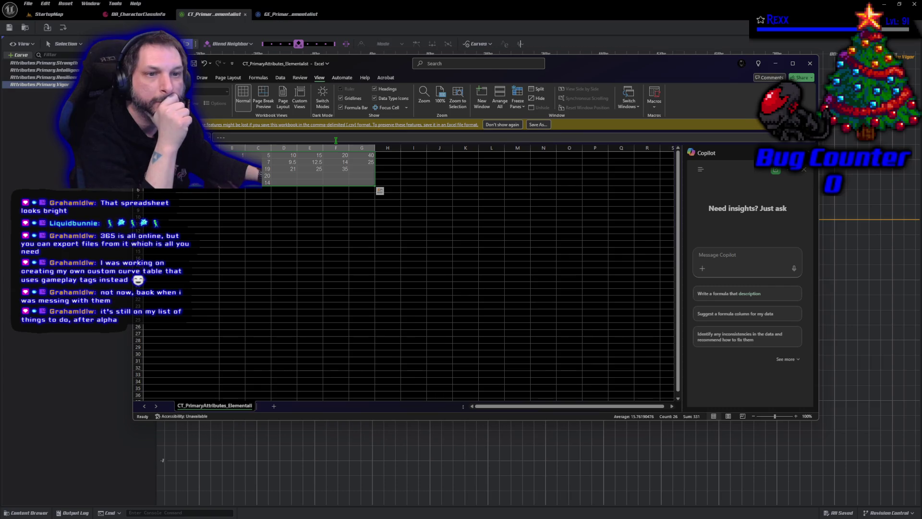
click(166, 77)
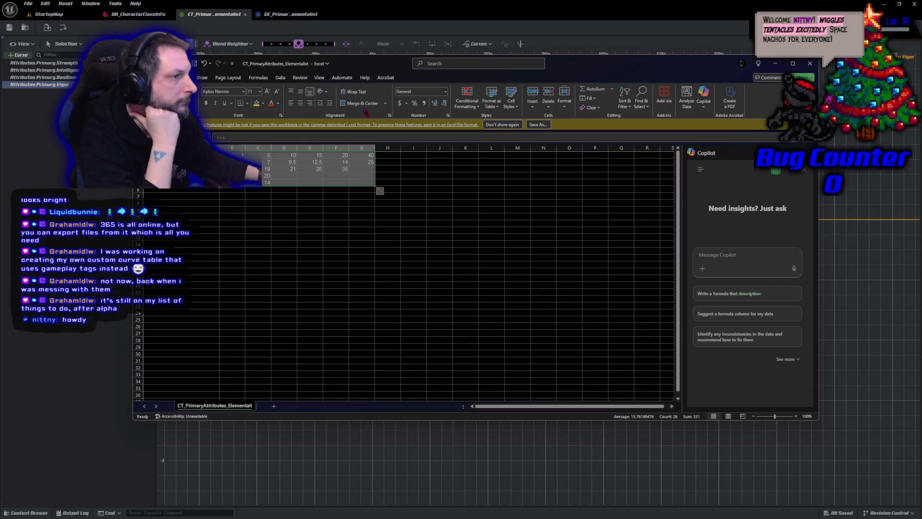
- Try red, then light grey text on the selected numbers, with a light grey fill
click(272, 103)
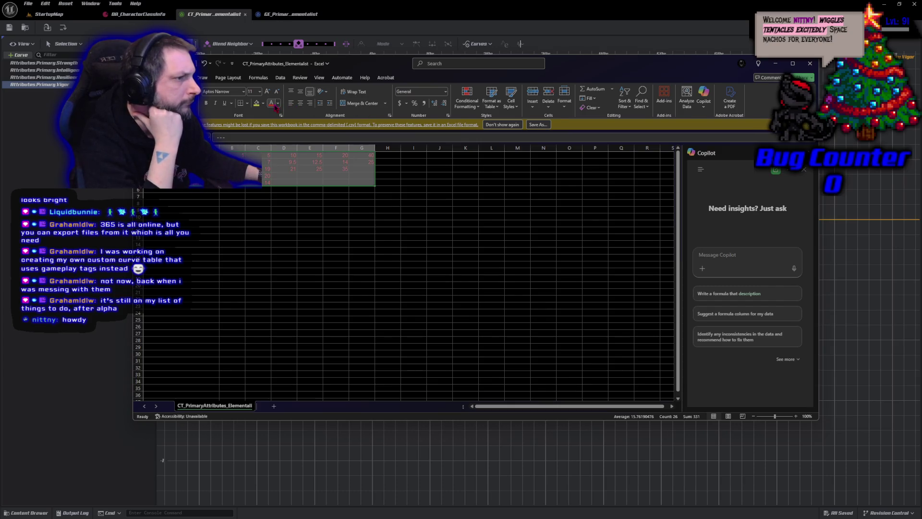
click(277, 103)
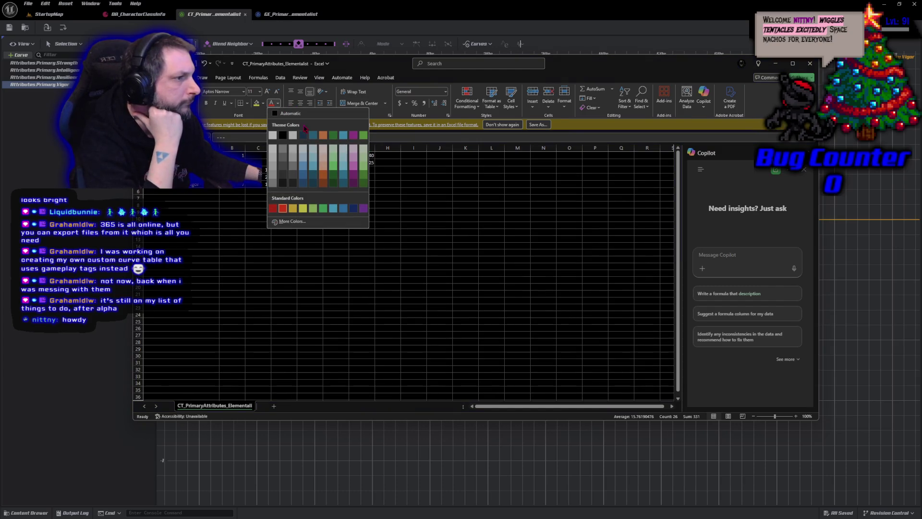
click(303, 136)
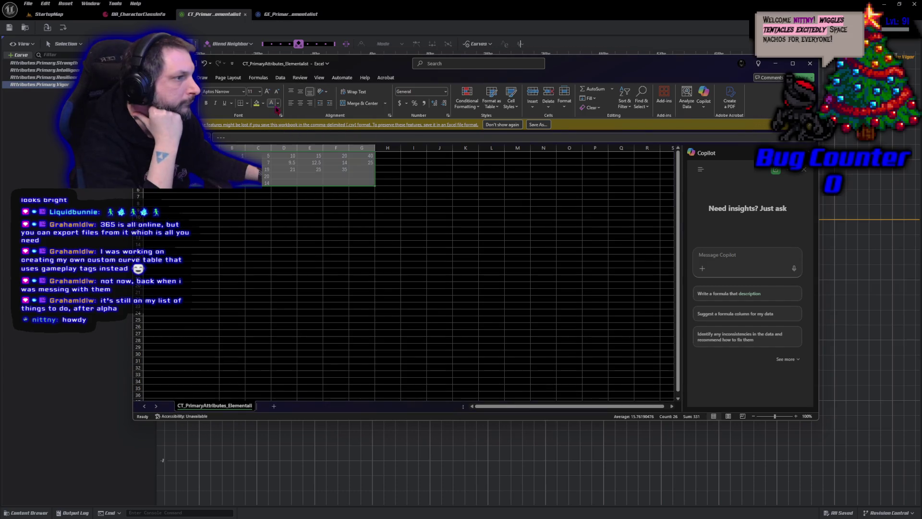
click(258, 102)
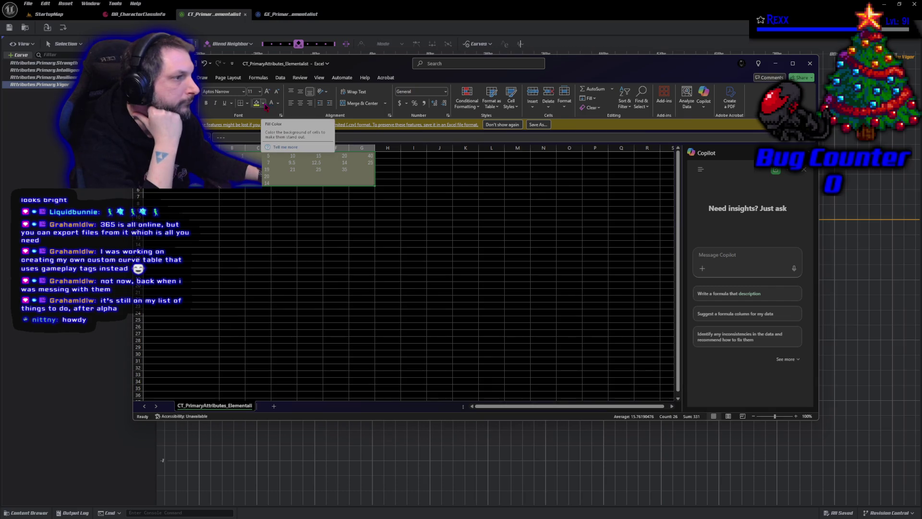
click(263, 104)
click(266, 123)
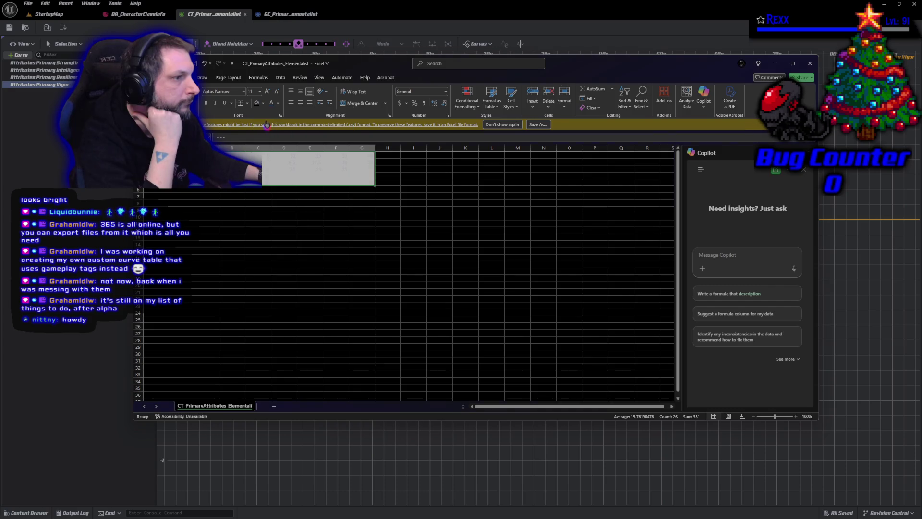
- Switch the text to dark blue and apply a darker grey fill, then deselect to judge the colours
click(278, 103)
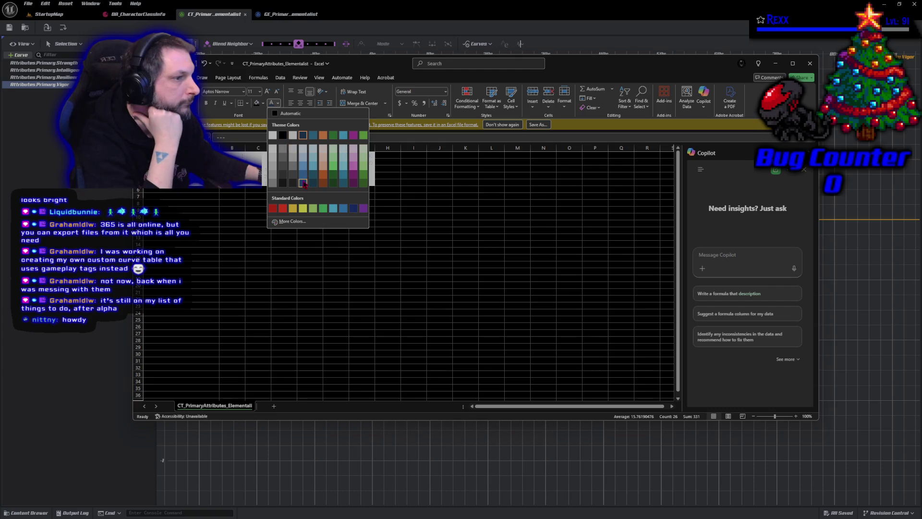
click(303, 184)
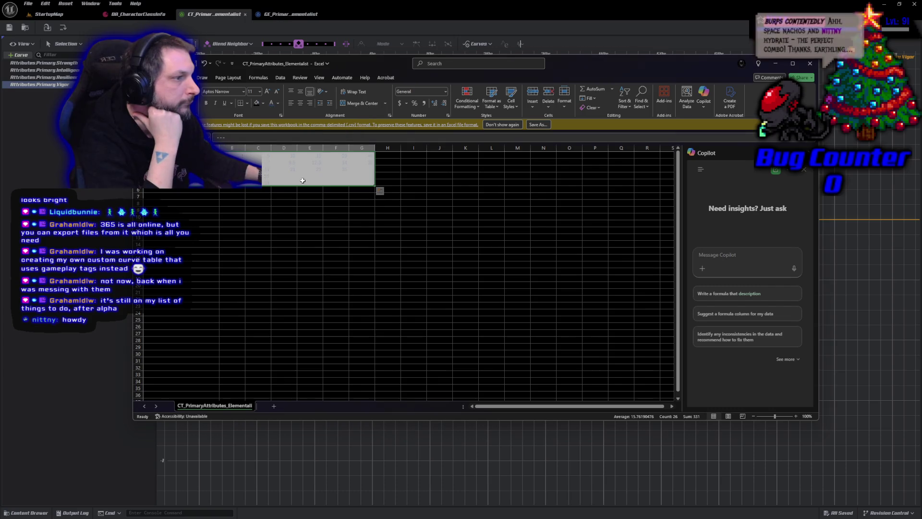
click(263, 103)
click(260, 127)
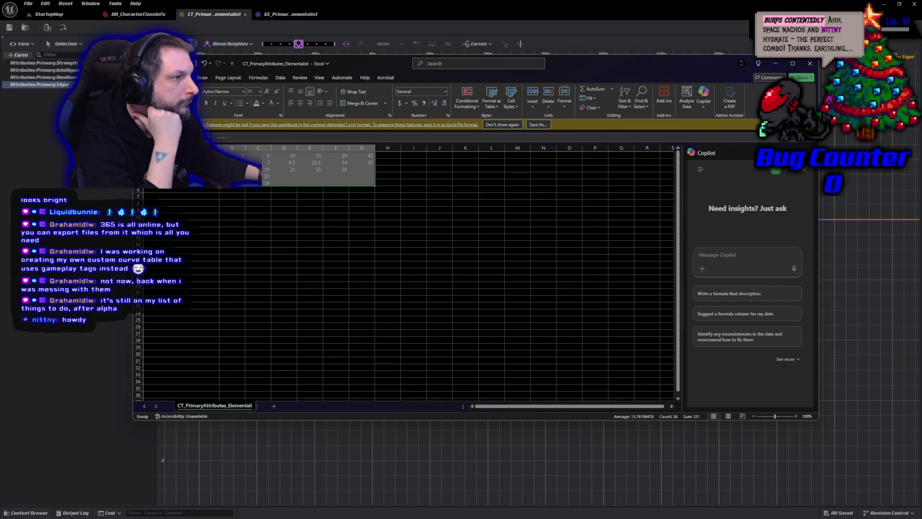
click(278, 104)
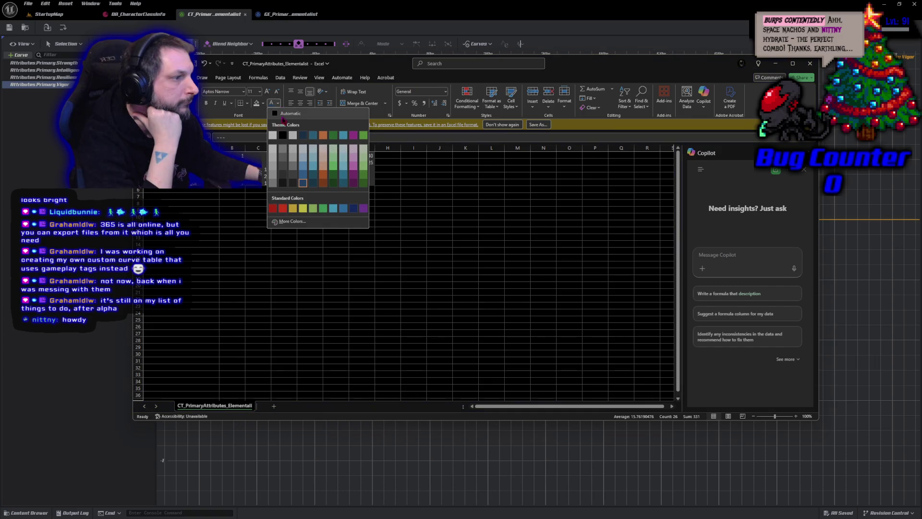
click(356, 208)
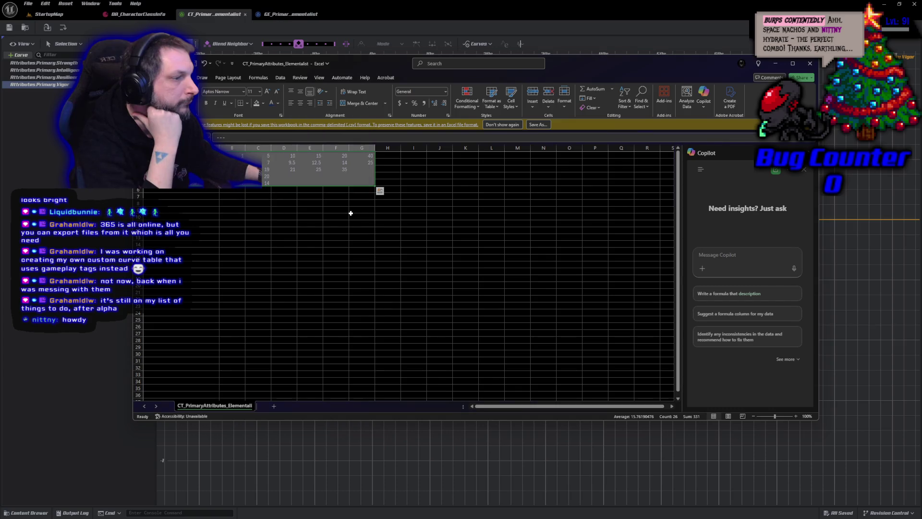
click(351, 213)
click(210, 223)
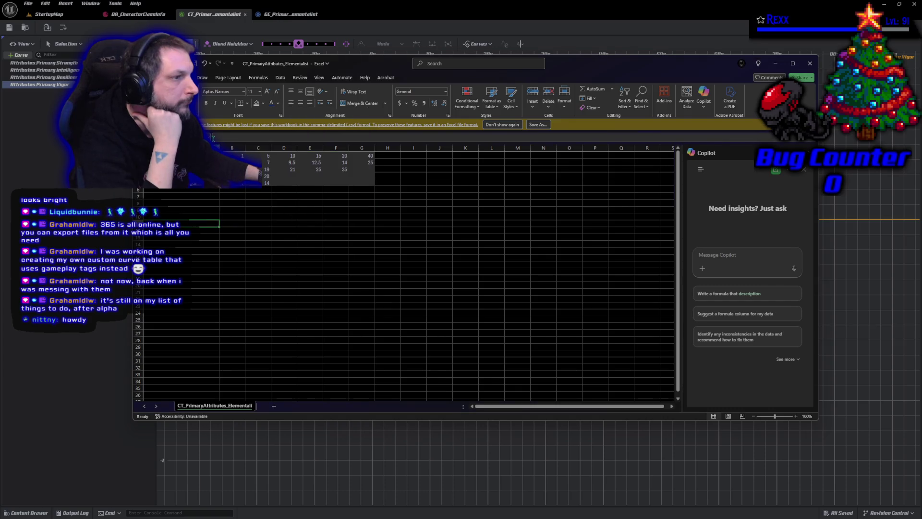
- Set the table's data range to No Fill and deselect to check the result
click(369, 183)
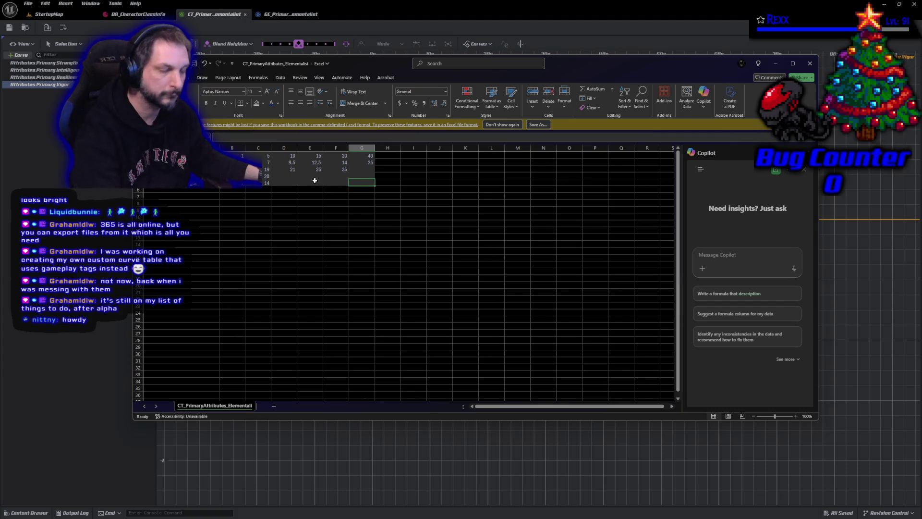
key(ctrl+a)
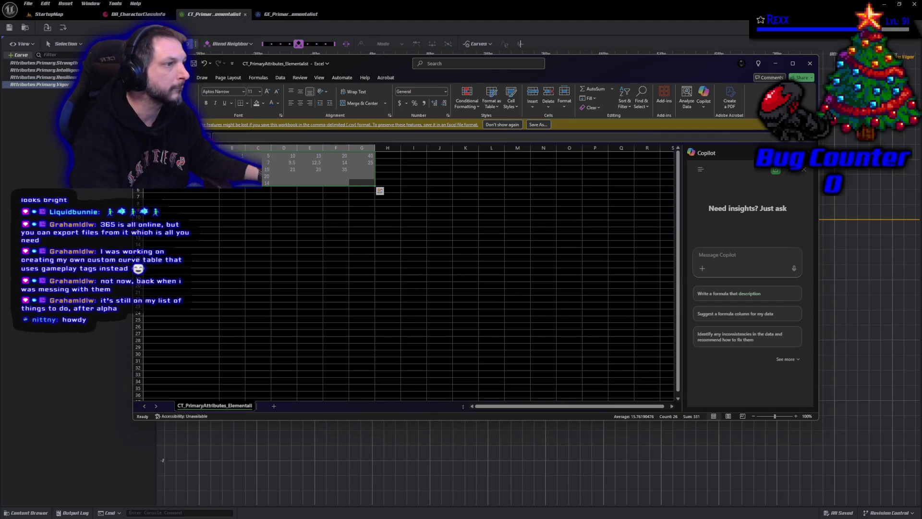
click(263, 104)
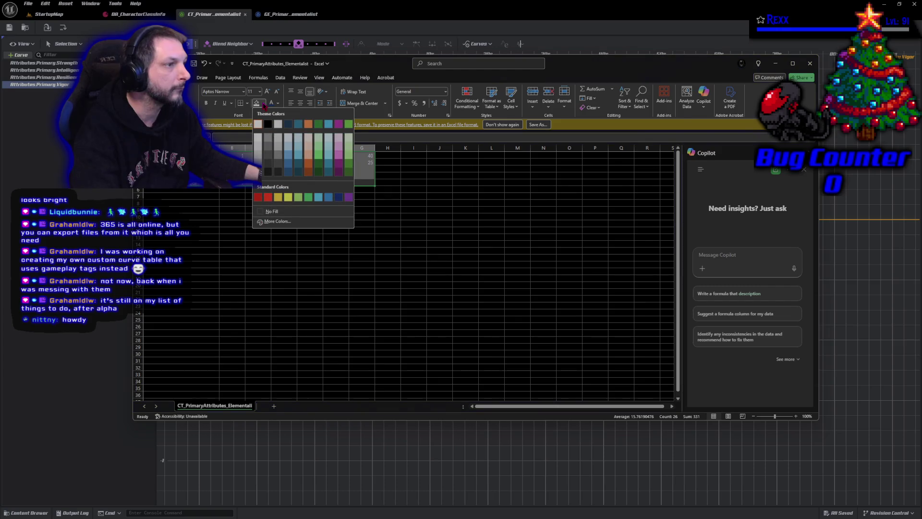
click(262, 211)
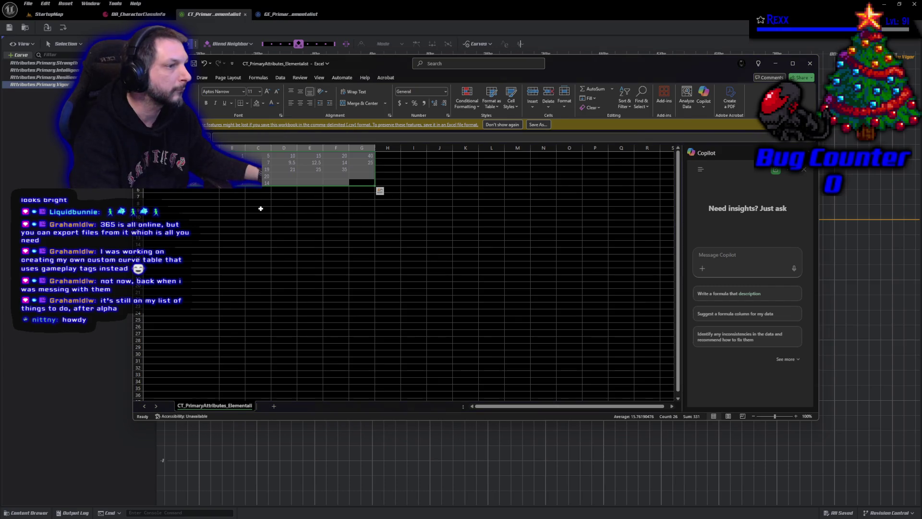
click(201, 230)
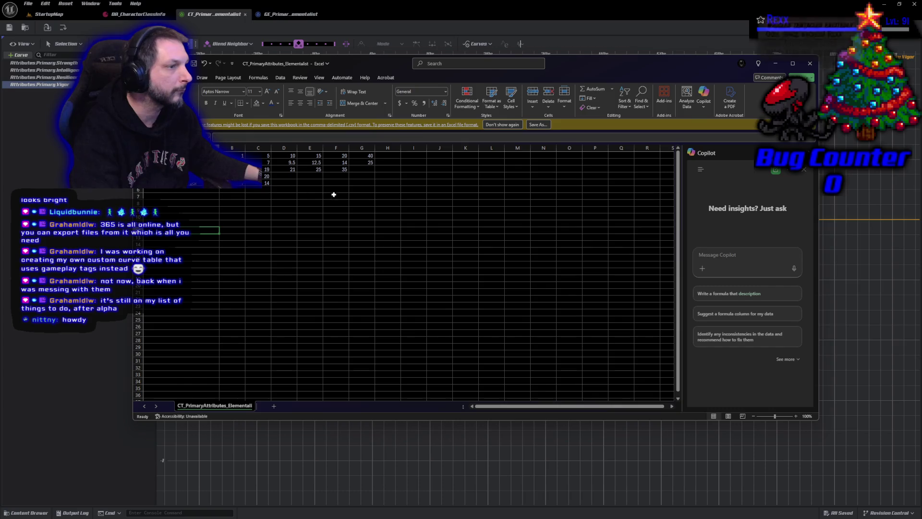
- Reselect the table's data cells B1:H5
click(157, 156)
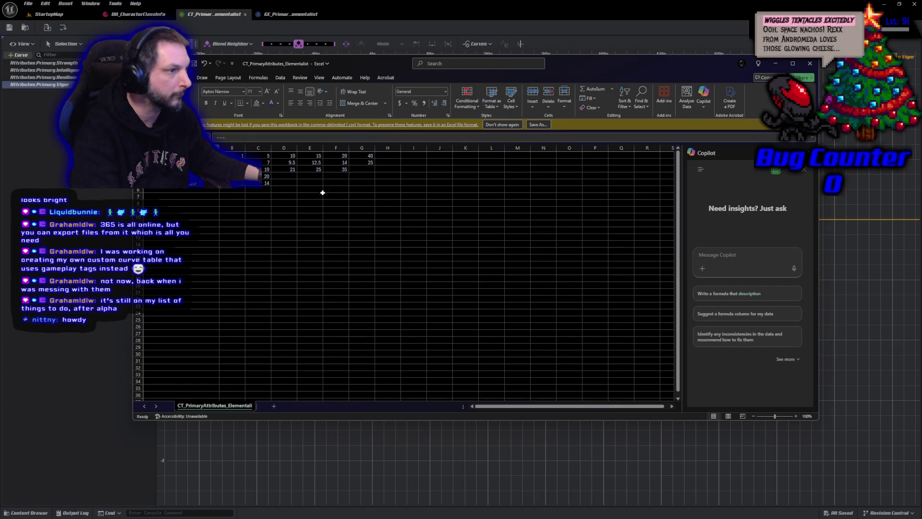
shift+click(364, 184)
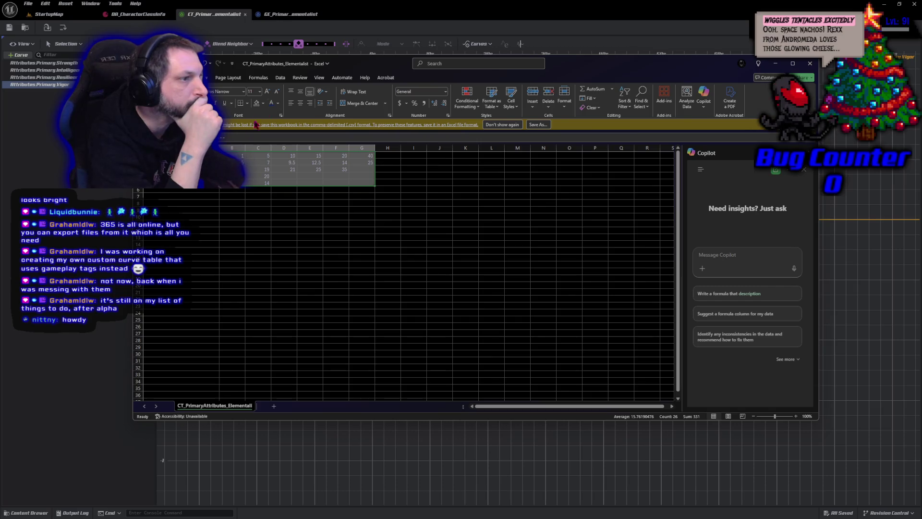
click(240, 205)
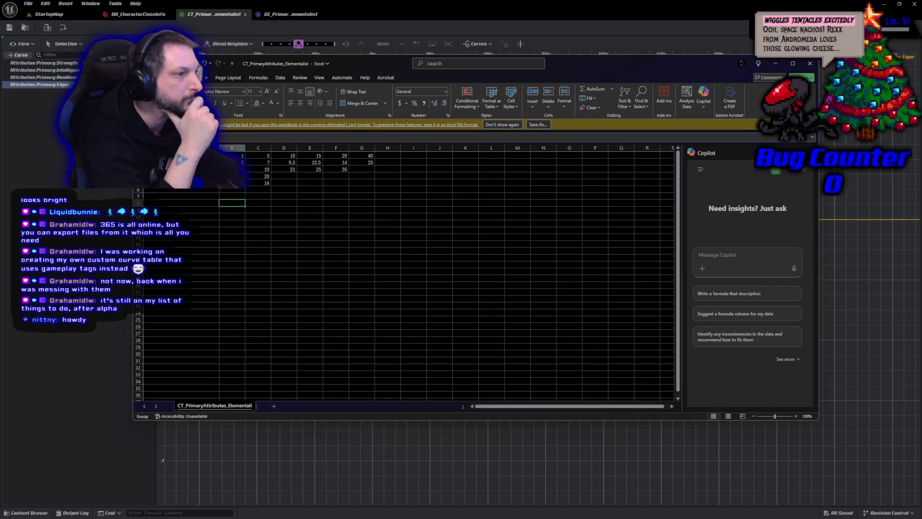
drag(362, 184, 241, 154)
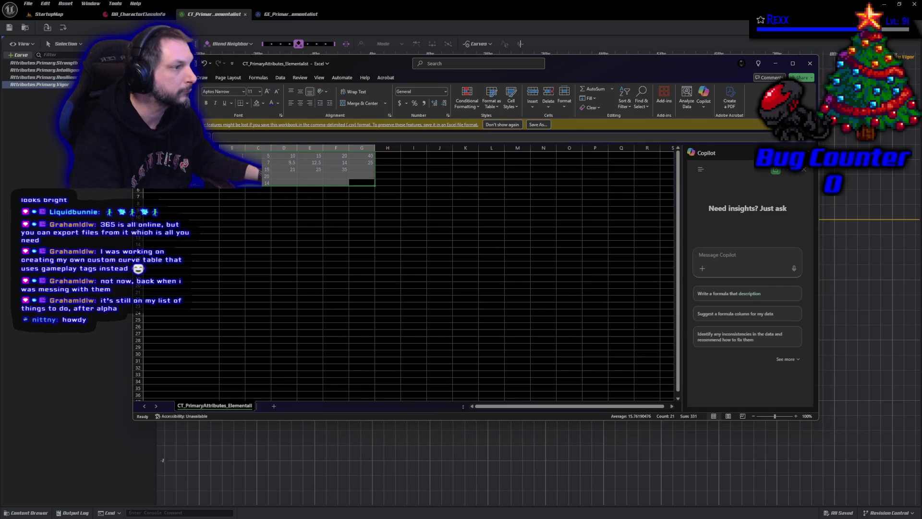
drag(382, 184, 241, 155)
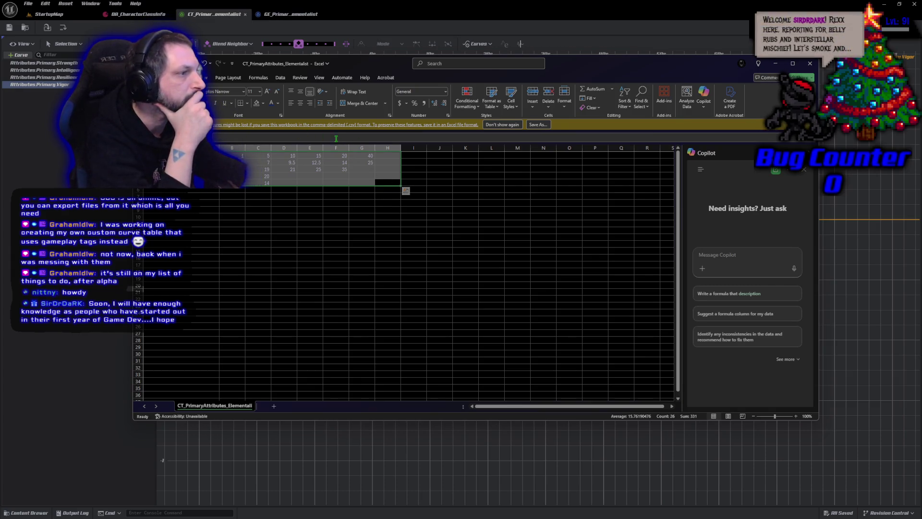
- Make the selected numbers Light Blue, then start a new Claude chat in Chrome
click(279, 104)
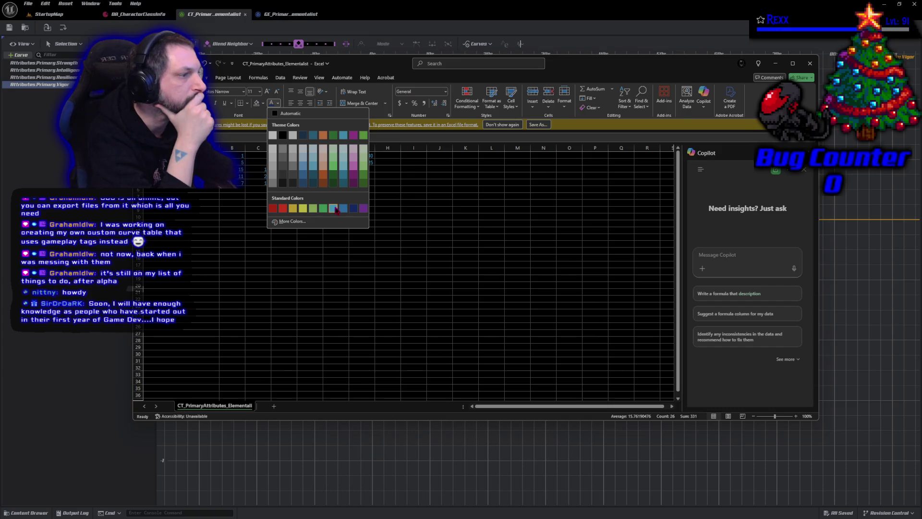
click(334, 208)
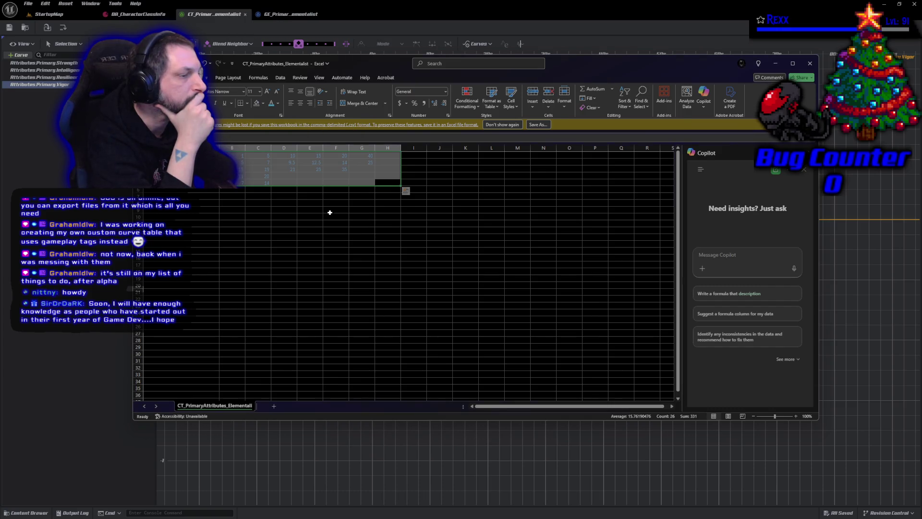
click(275, 216)
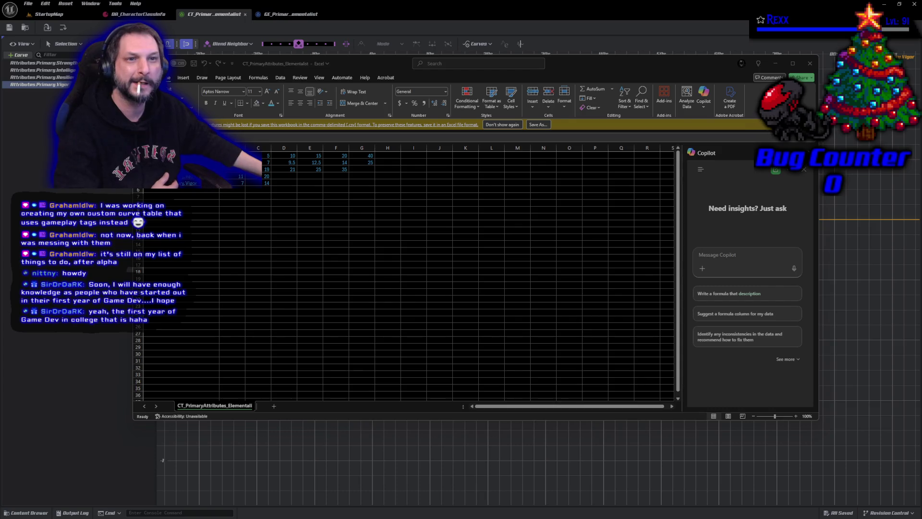
click(516, 94)
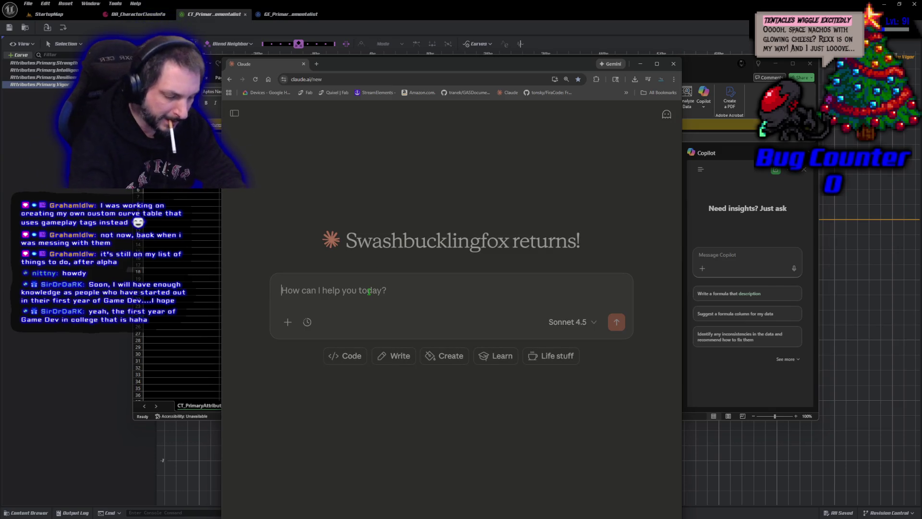
- Ask Claude 'what do u learn in the first year of game dev college' and send it
text(what)
text(u le)
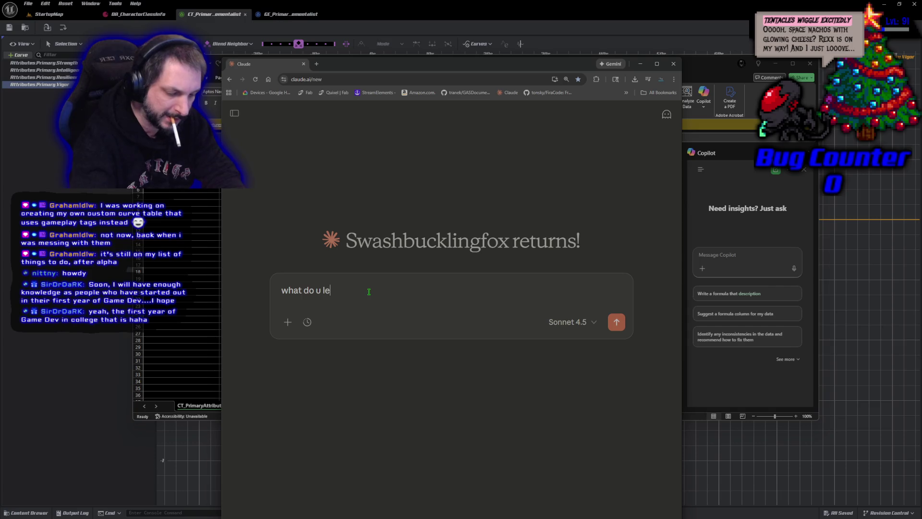
text(arn in the first )
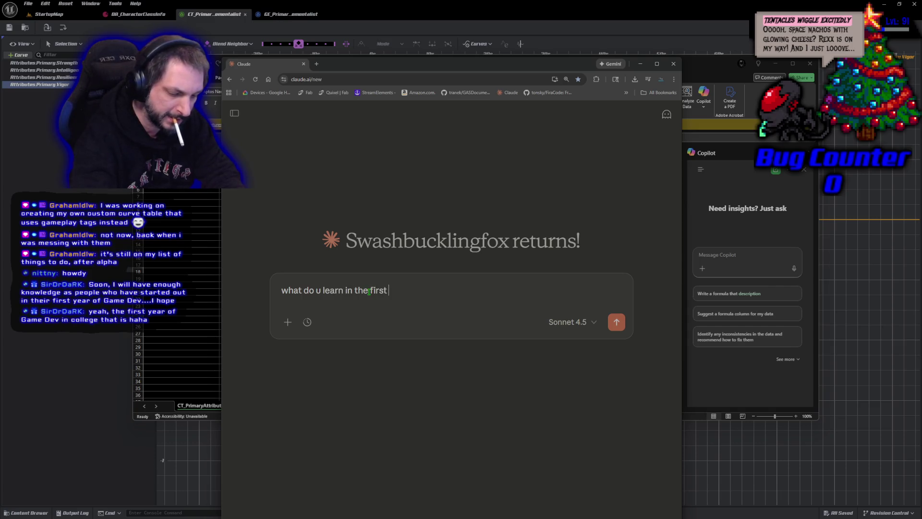
text(year of game dev sc)
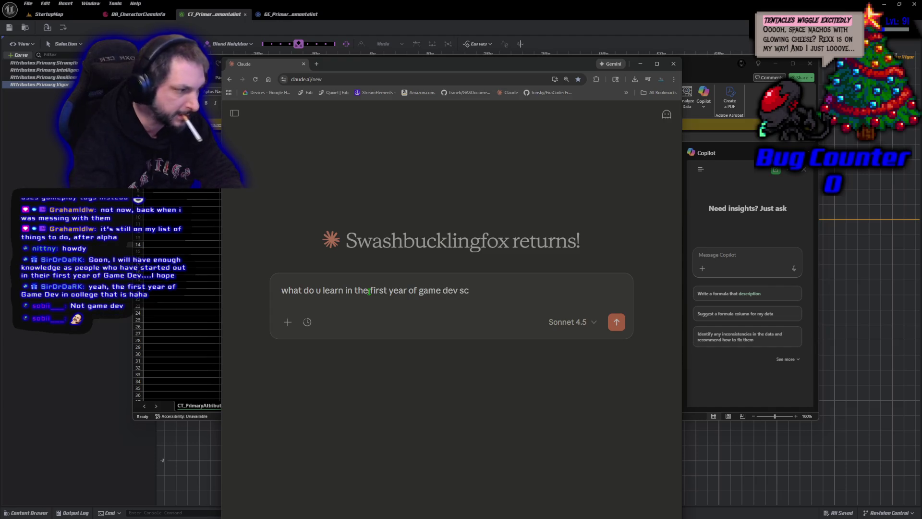
text(hcollege)
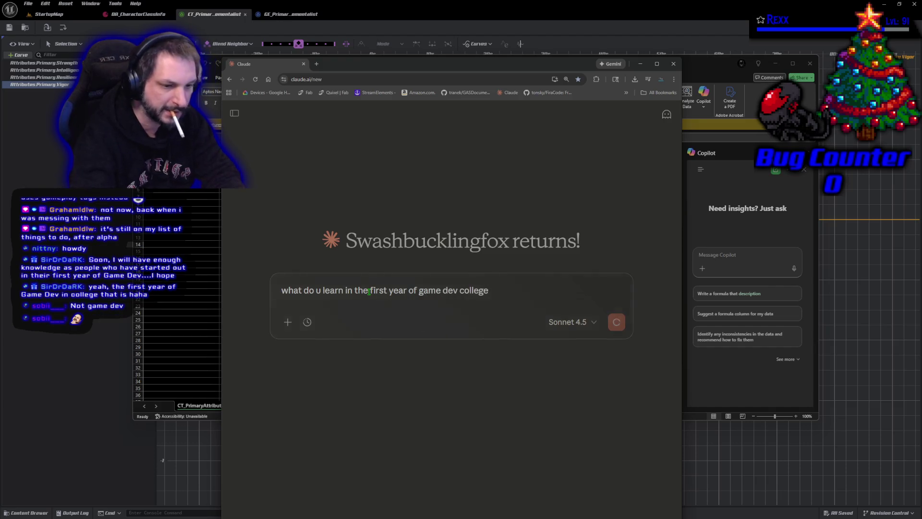
key(Return)
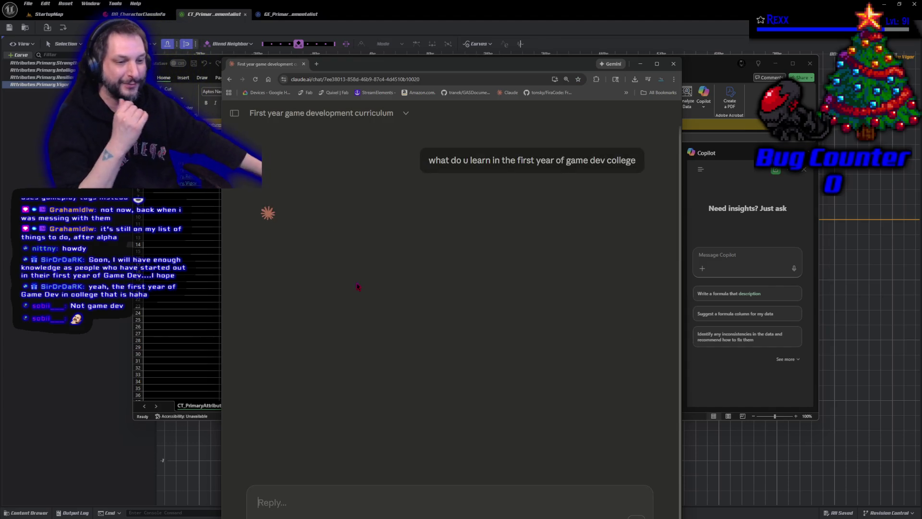